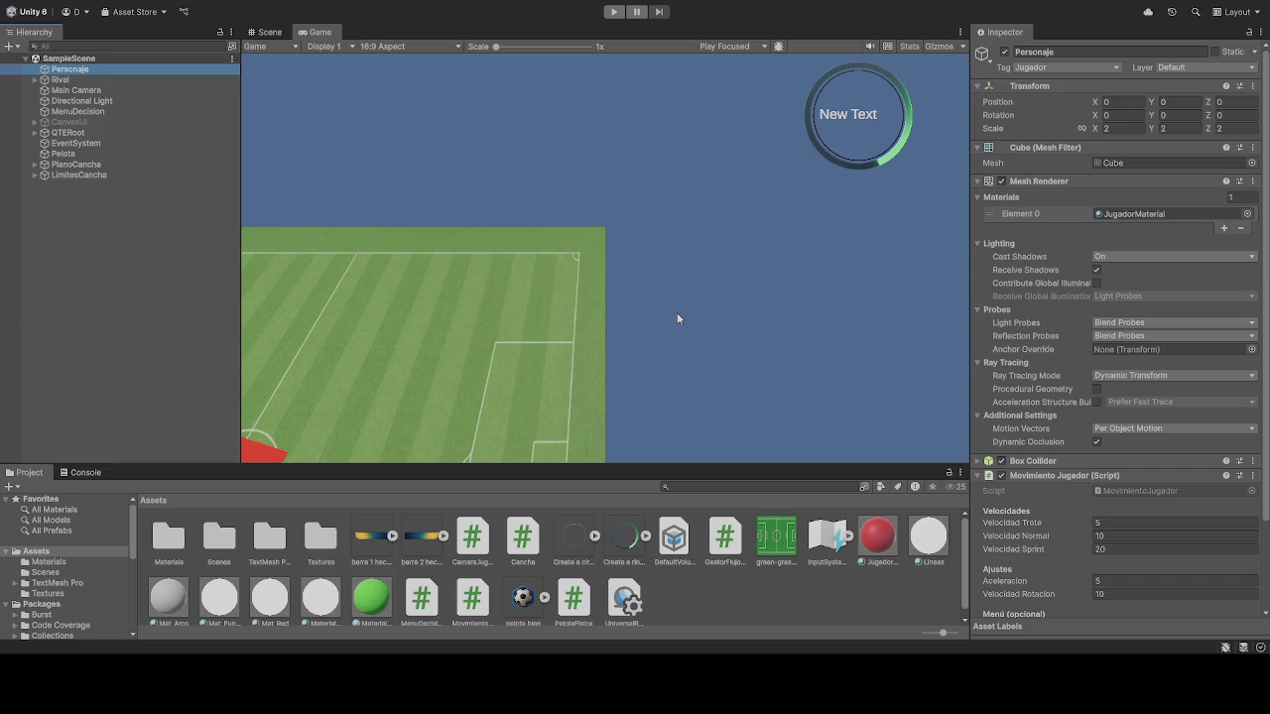
Step: Enter Play mode and drive the red player cube up the pitch with W and D, turning back with S
{"action": "left_click", "coordinate": [613, 12]}
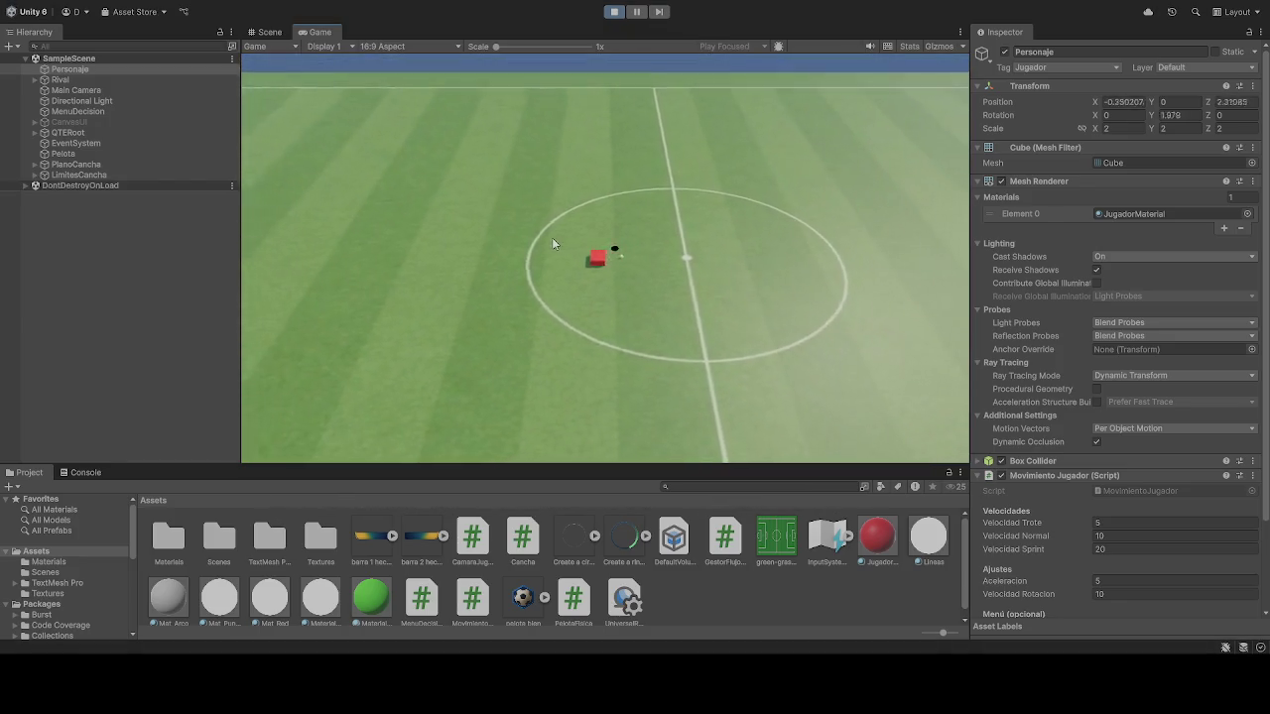
{"action": "key", "text": "w"}
{"action": "key", "text": "d"}
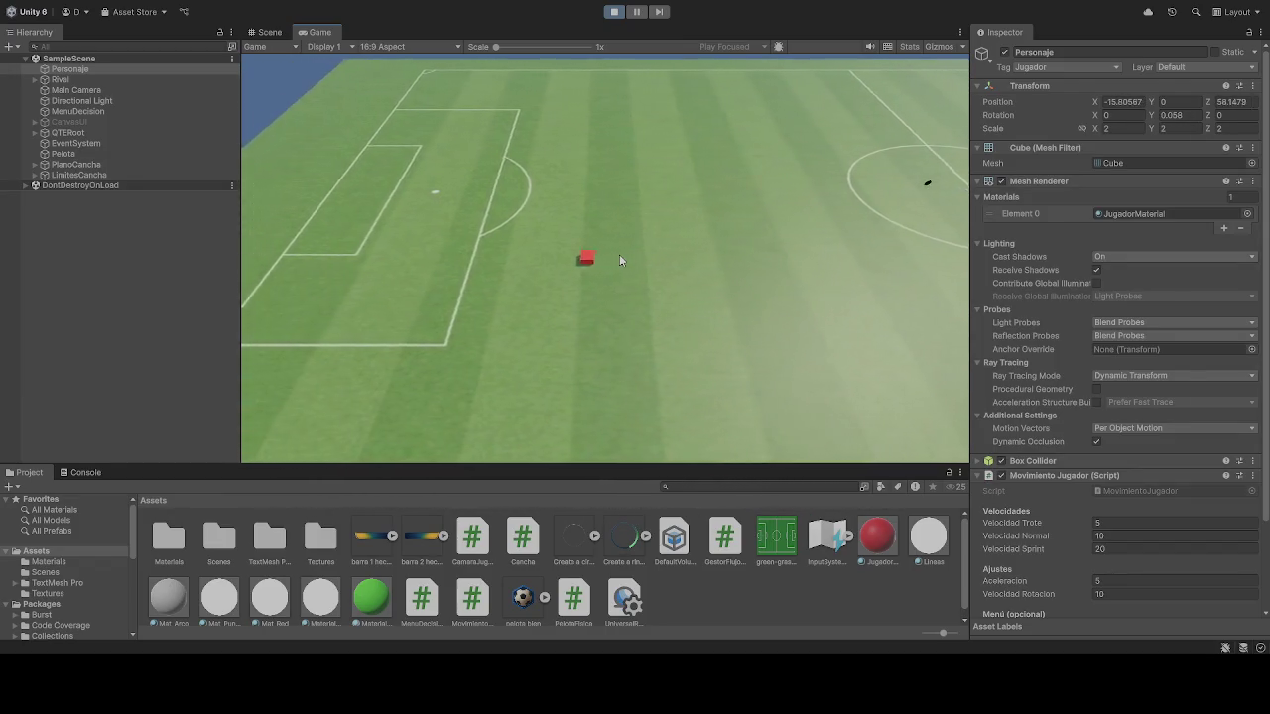
{"action": "key", "text": "s"}
{"action": "scroll", "coordinate": [1147, 476], "scroll_direction": "down", "scroll_amount": 2}
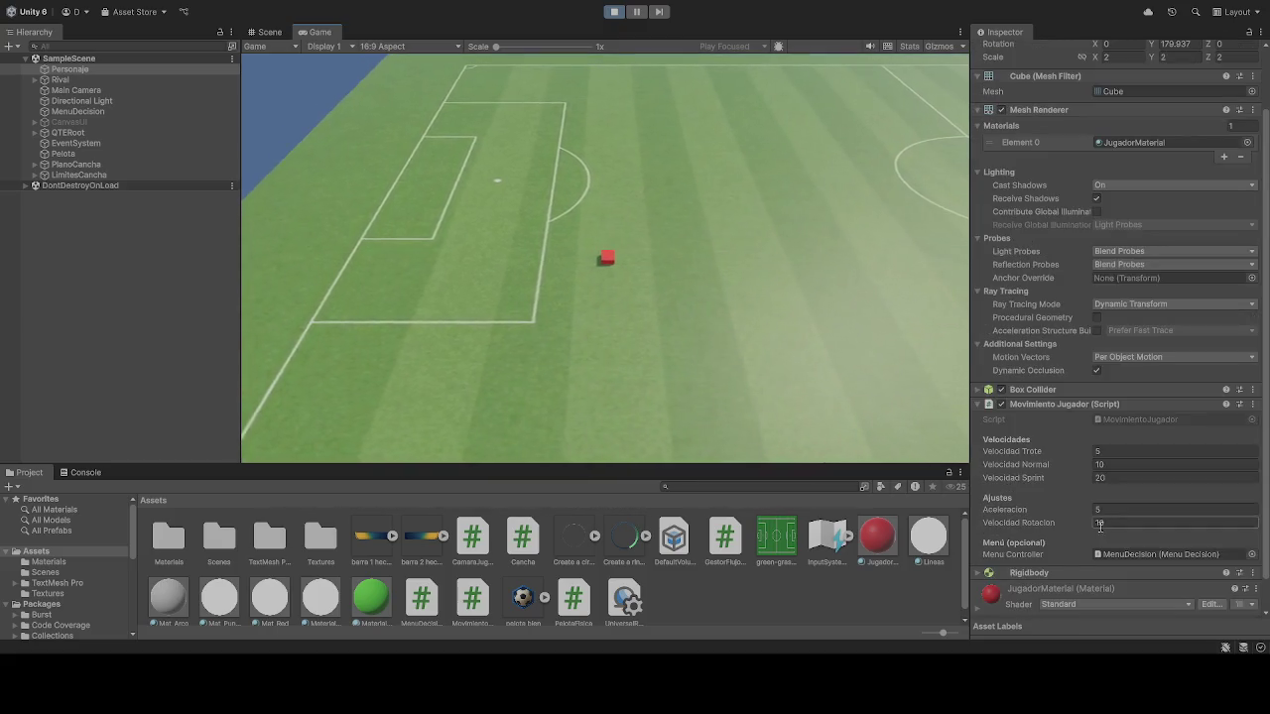
Step: Select Main Camera, set the follow camera's Zoom Max to 100, and zoom the Game view out
{"action": "left_click", "coordinate": [79, 90]}
{"action": "scroll", "coordinate": [1070, 435], "scroll_direction": "down", "scroll_amount": 5}
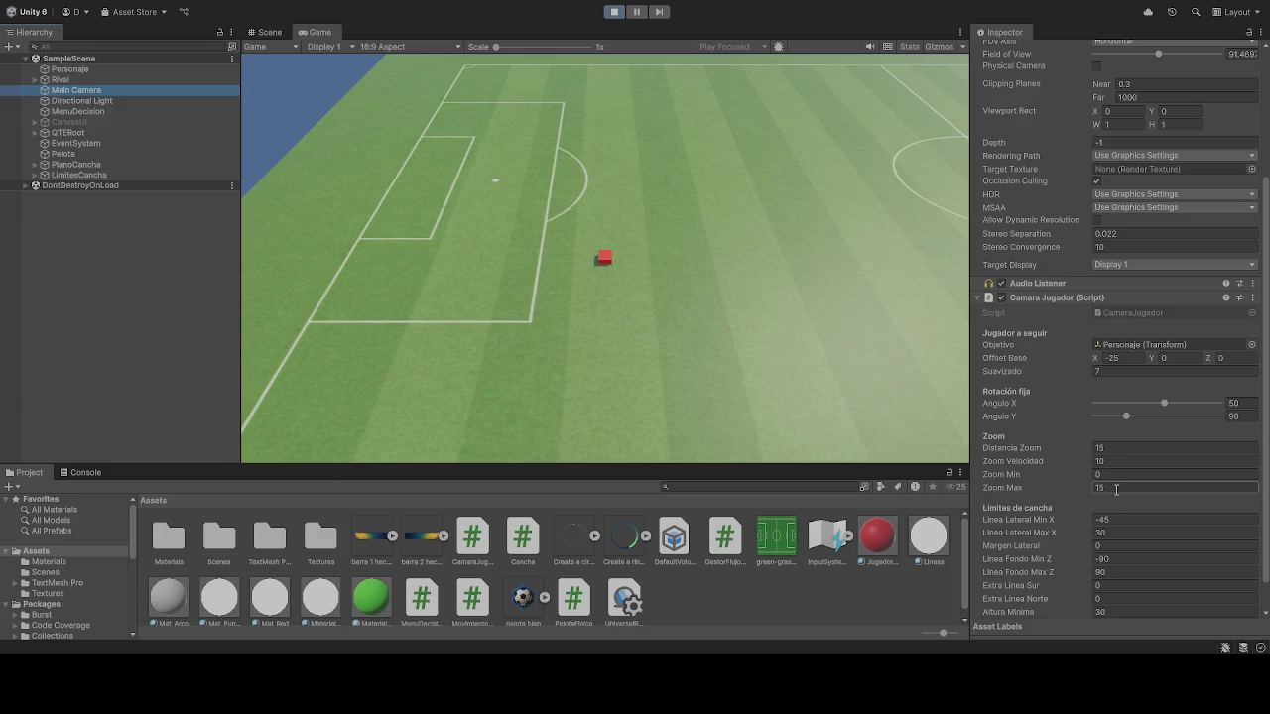
{"action": "left_click", "coordinate": [1116, 489]}
{"action": "type", "text": "100"}
{"action": "key", "text": "Return"}
{"action": "scroll", "coordinate": [727, 319], "scroll_direction": "down", "scroll_amount": 5}
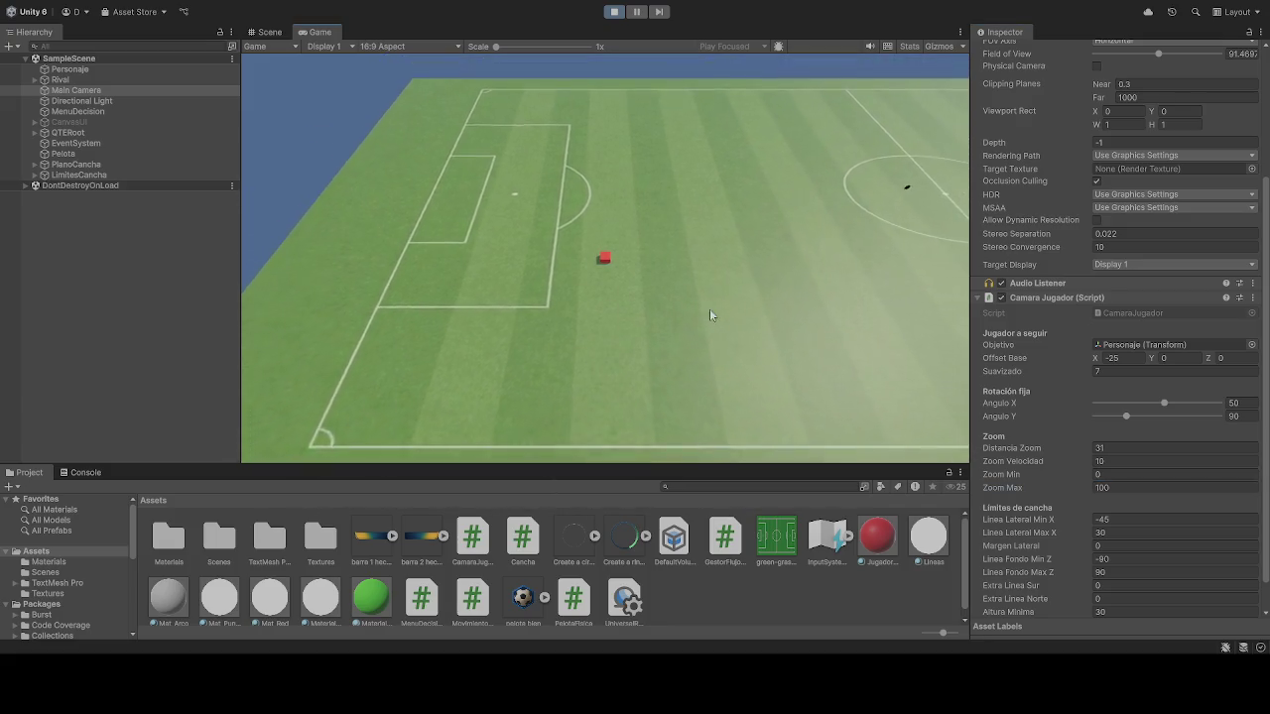
{"action": "scroll", "coordinate": [709, 315], "scroll_direction": "down", "scroll_amount": 5}
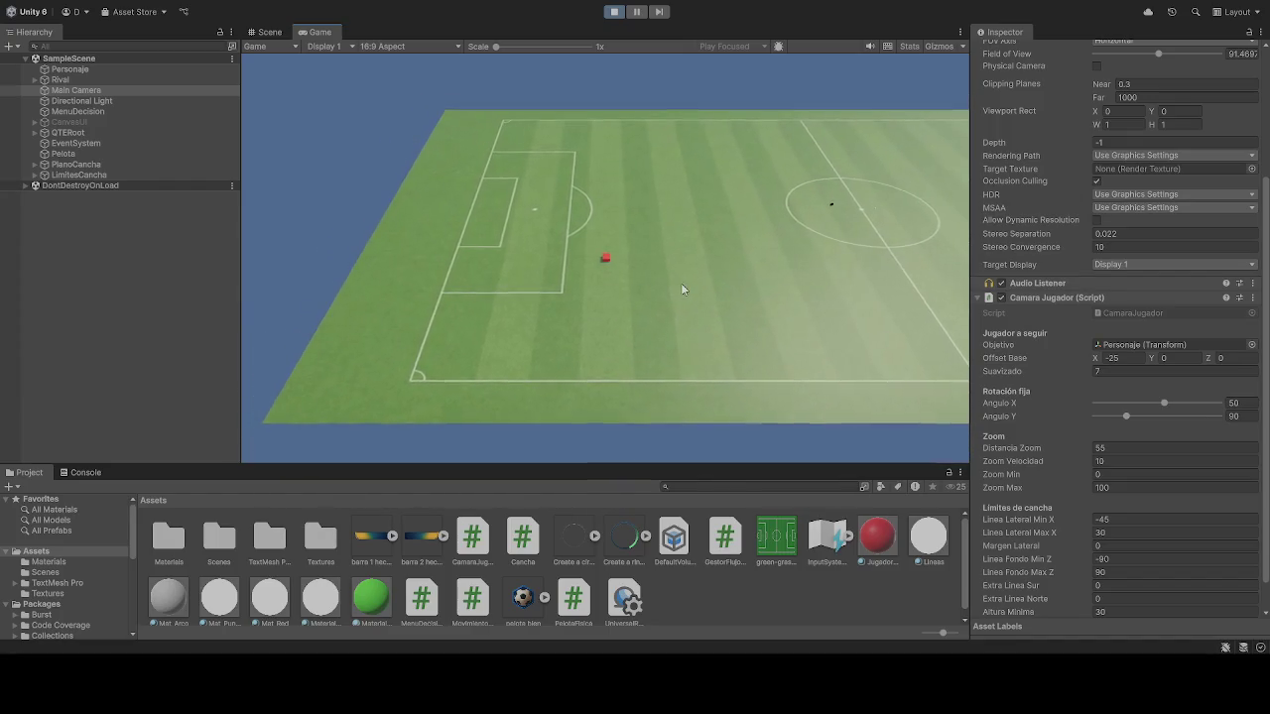
Step: Drive the player cube across the pitch with D and A to test the view, then stop the game
{"action": "key", "text": "d"}
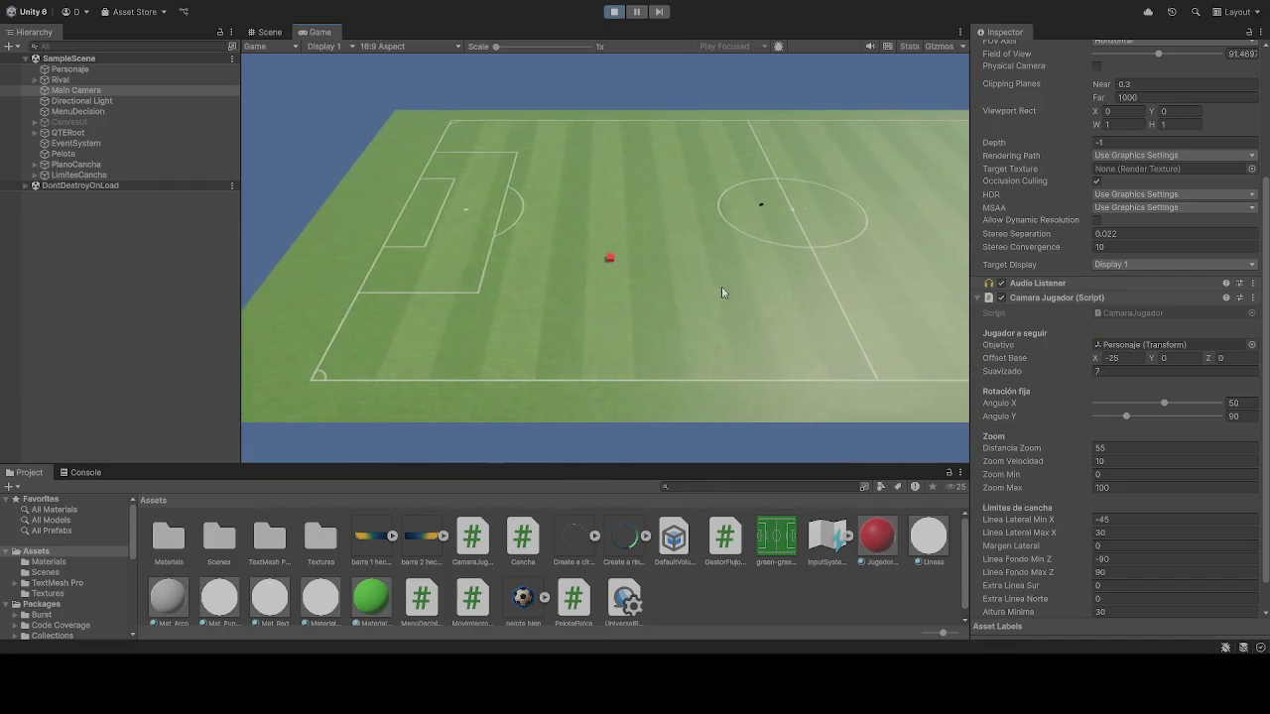
{"action": "key", "text": "d"}
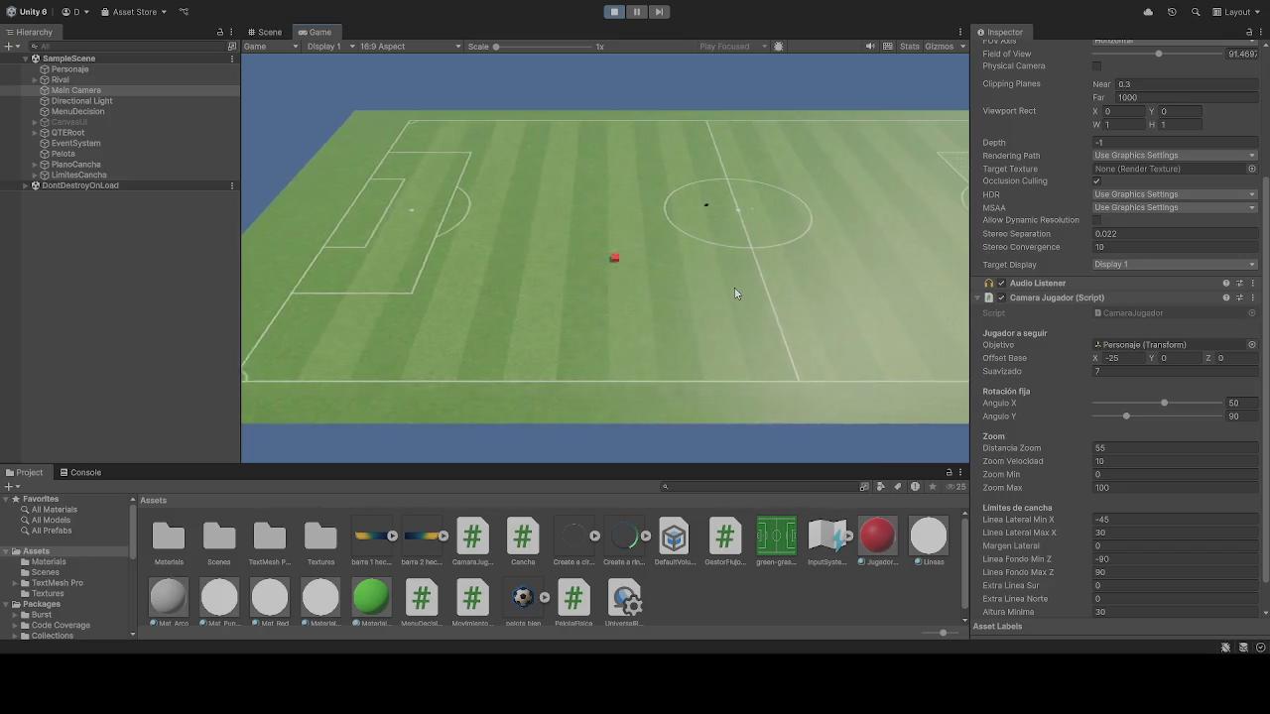
{"action": "key", "text": "d"}
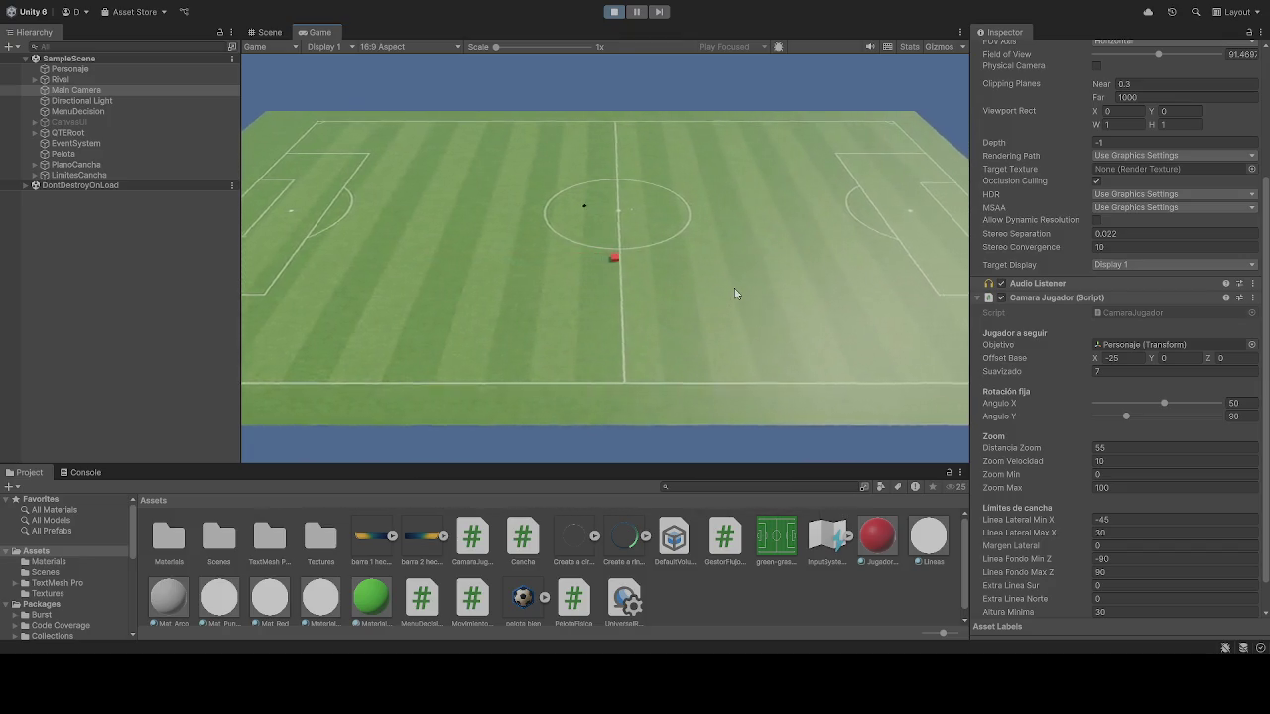
{"action": "scroll", "coordinate": [691, 277], "scroll_direction": "down", "scroll_amount": 2}
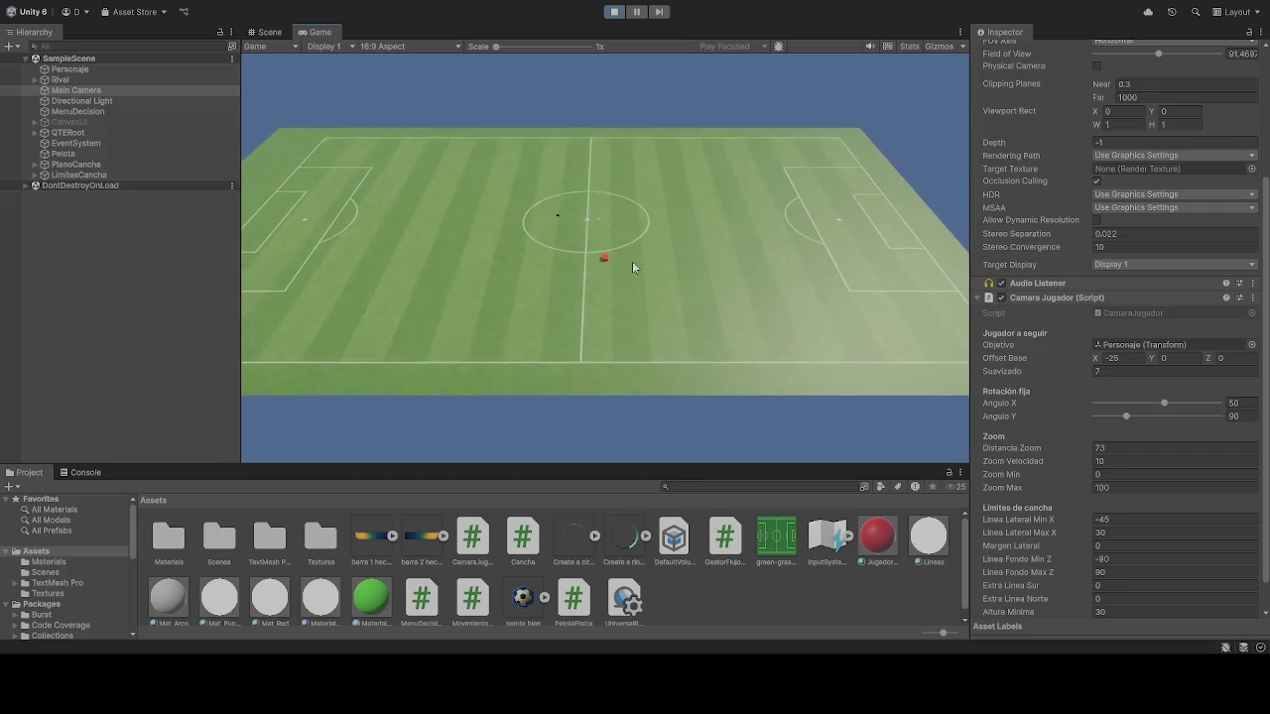
{"action": "key", "text": "a"}
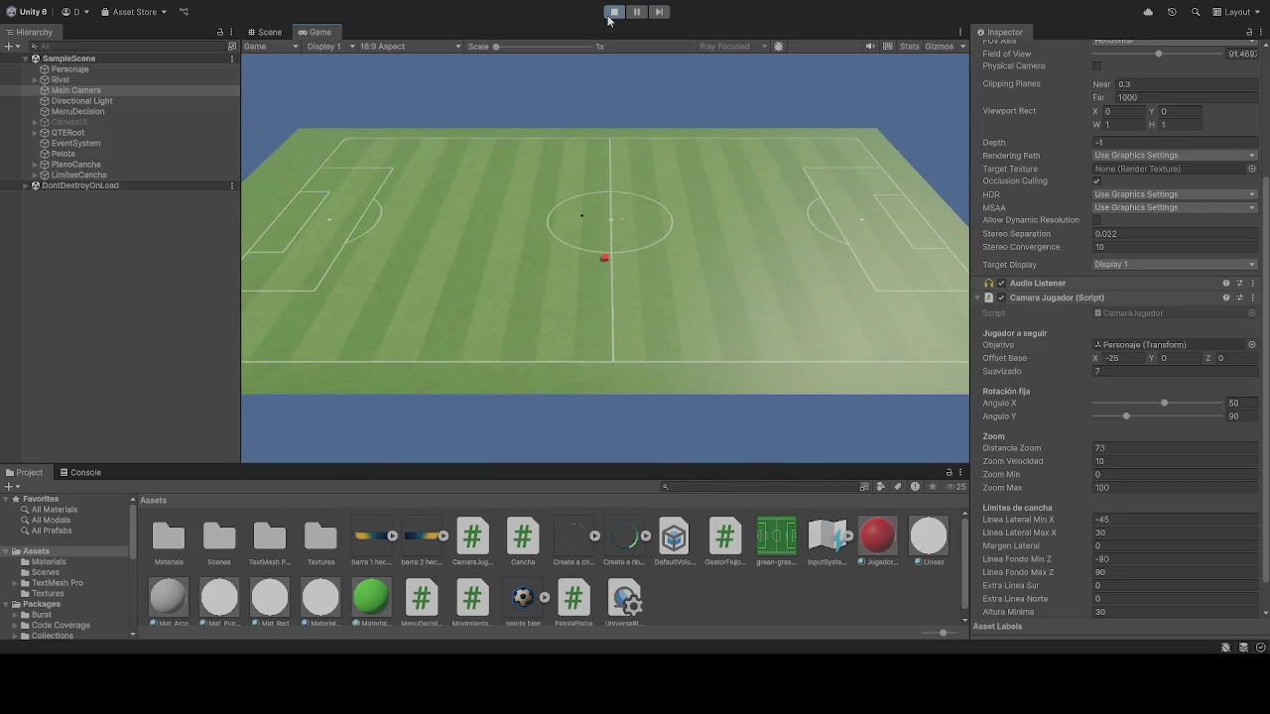
{"action": "left_click", "coordinate": [612, 12]}
Step: Restart the game and set the camera's Zoom Max to 200
{"action": "left_click", "coordinate": [611, 12]}
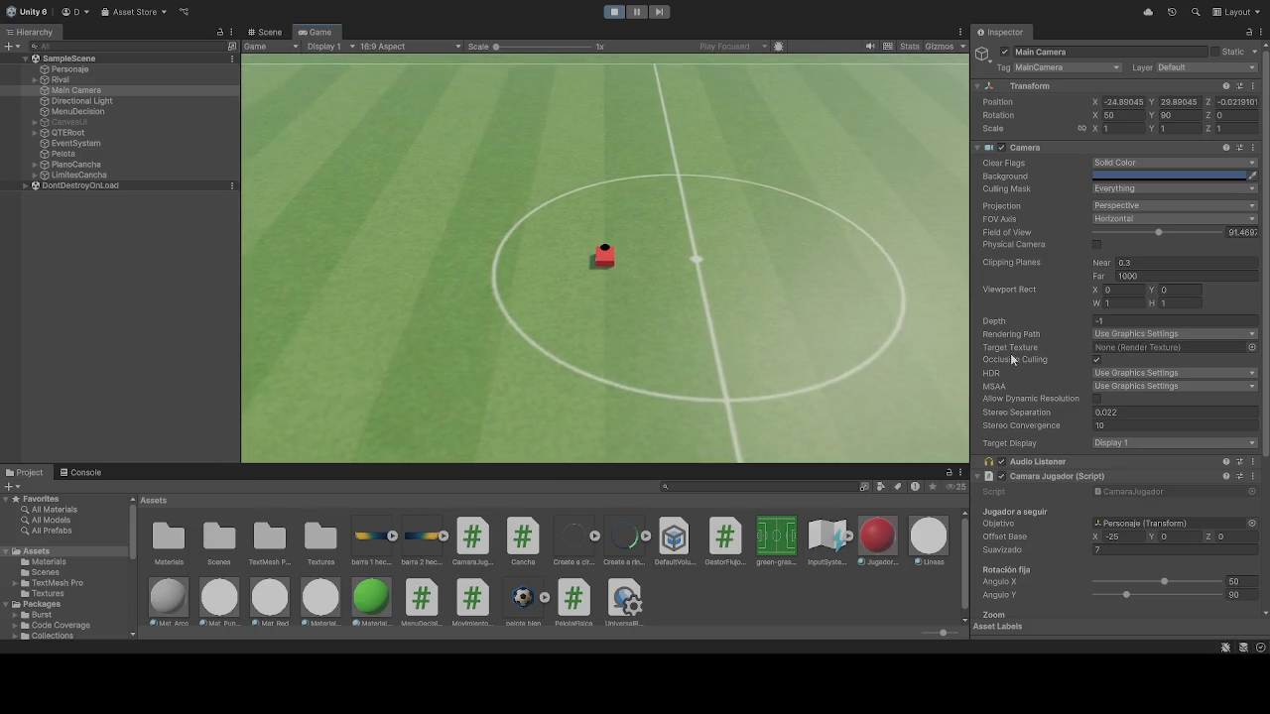
{"action": "scroll", "coordinate": [635, 283], "scroll_direction": "down", "scroll_amount": 3}
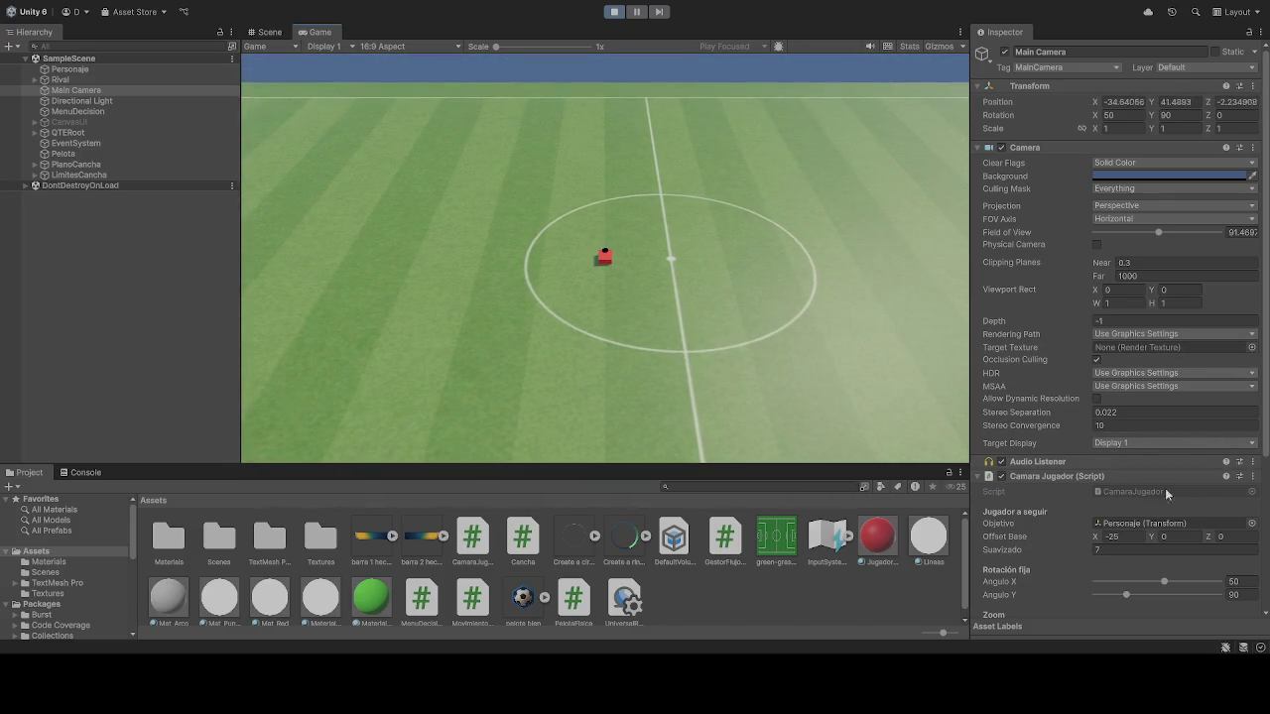
{"action": "scroll", "coordinate": [1150, 488], "scroll_direction": "down", "scroll_amount": 5}
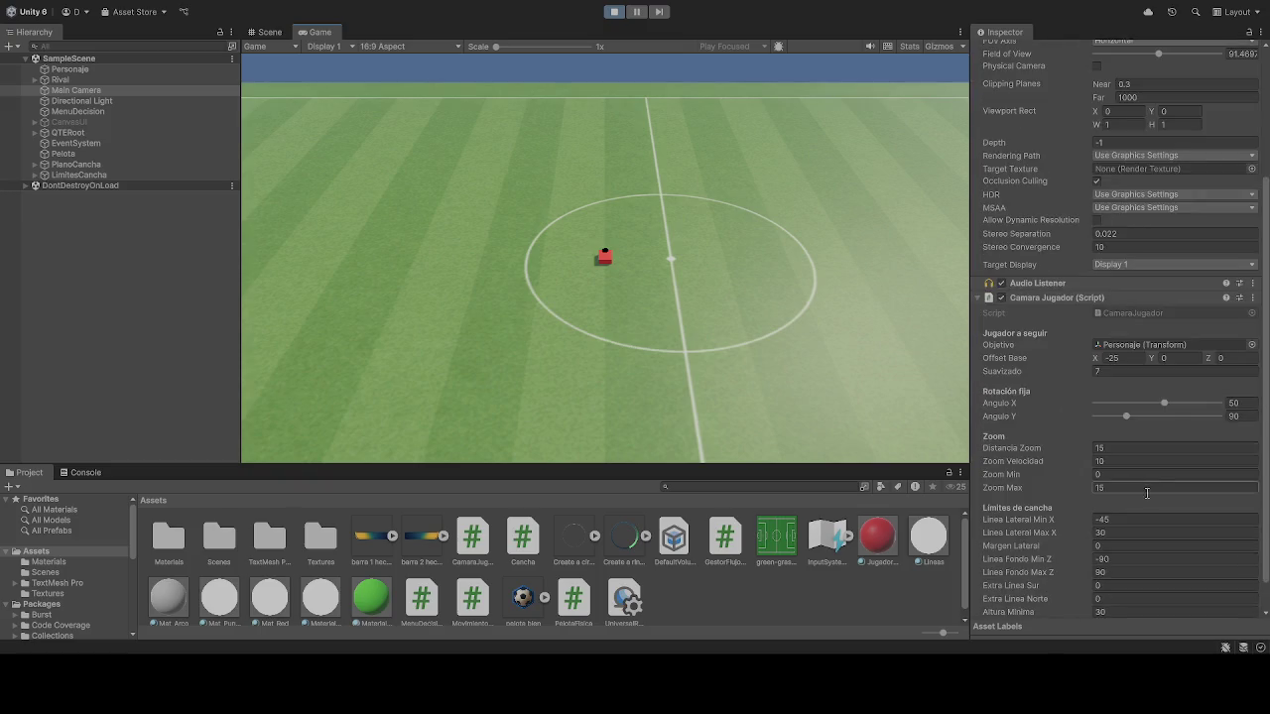
{"action": "left_click", "coordinate": [1134, 489]}
{"action": "type", "text": "2"}
{"action": "type", "text": "00"}
{"action": "key", "text": "Return"}
Step: Zoom the Game view out to a distance of 120 so the entire pitch fits
{"action": "scroll", "coordinate": [598, 341], "scroll_direction": "down", "scroll_amount": 3}
{"action": "scroll", "coordinate": [615, 340], "scroll_direction": "down", "scroll_amount": 5}
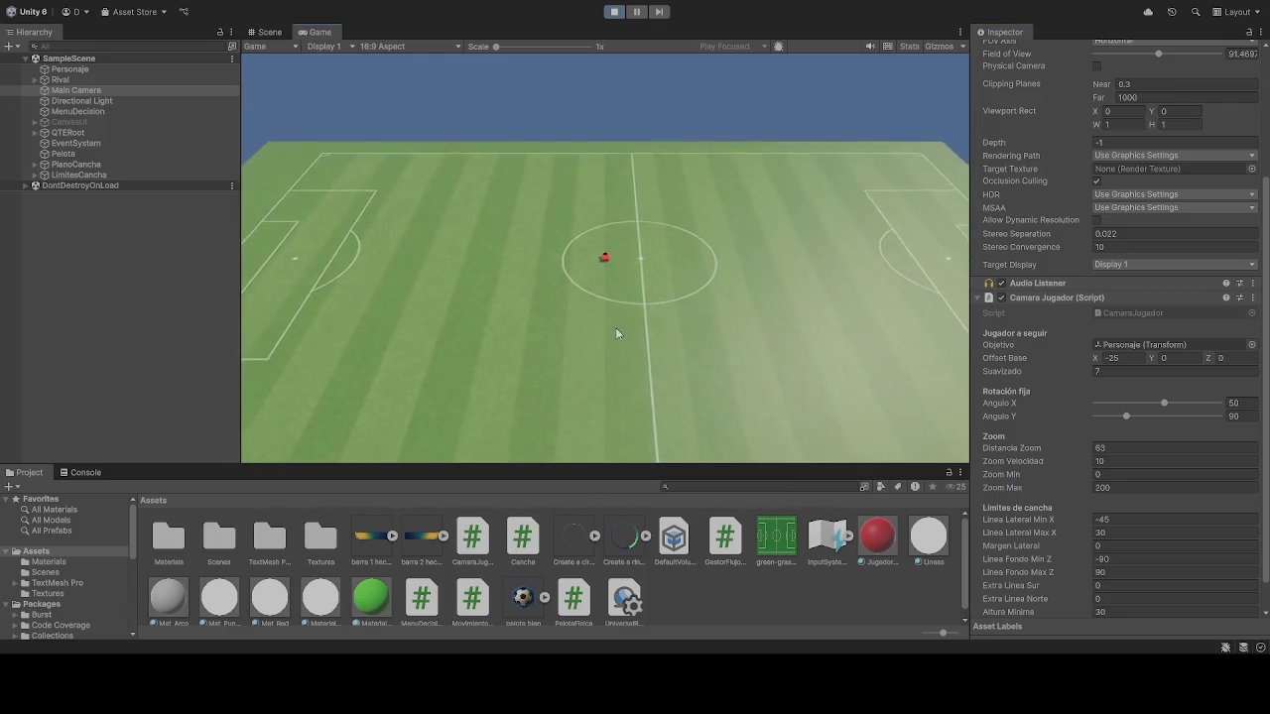
{"action": "scroll", "coordinate": [615, 332], "scroll_direction": "down", "scroll_amount": 4}
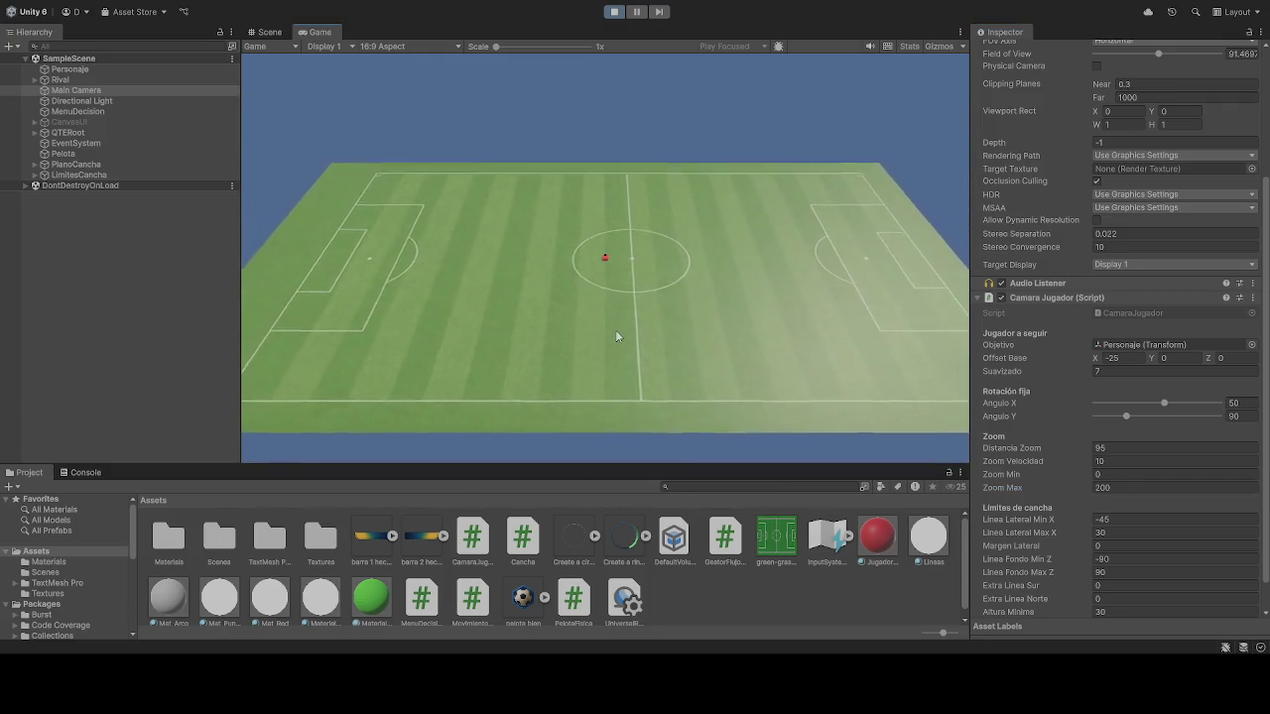
{"action": "scroll", "coordinate": [615, 330], "scroll_direction": "down", "scroll_amount": 2}
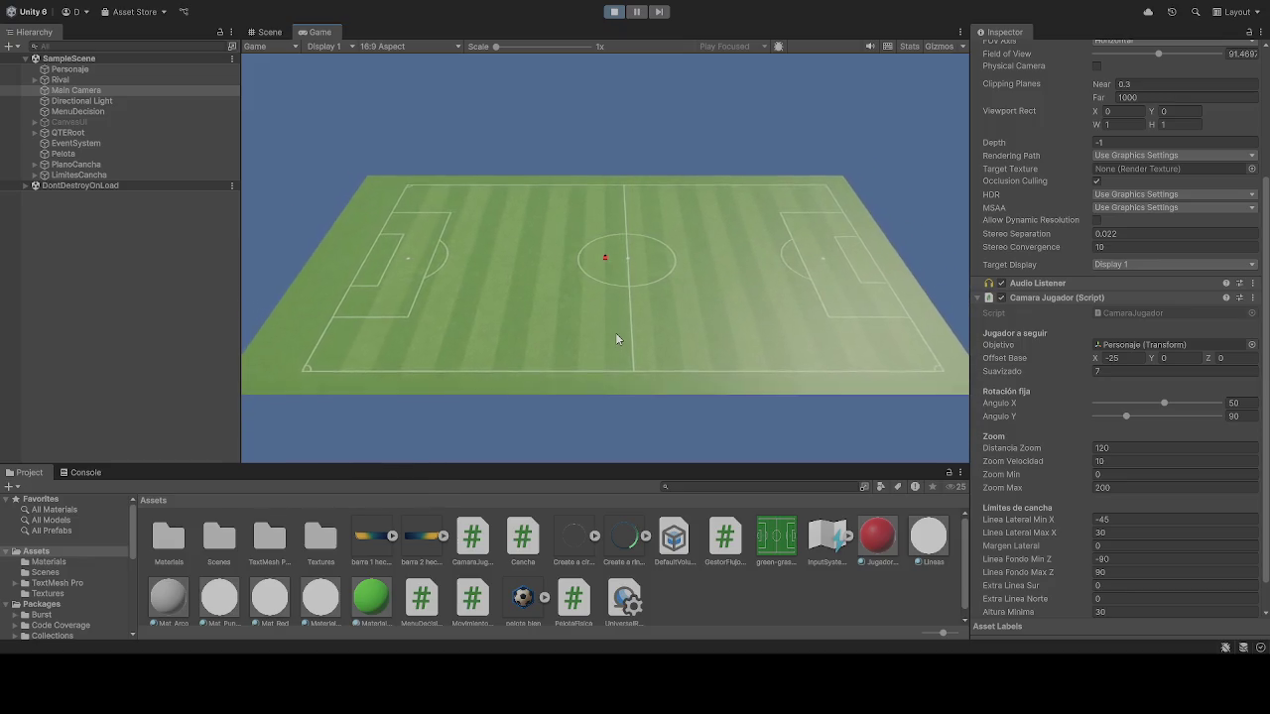
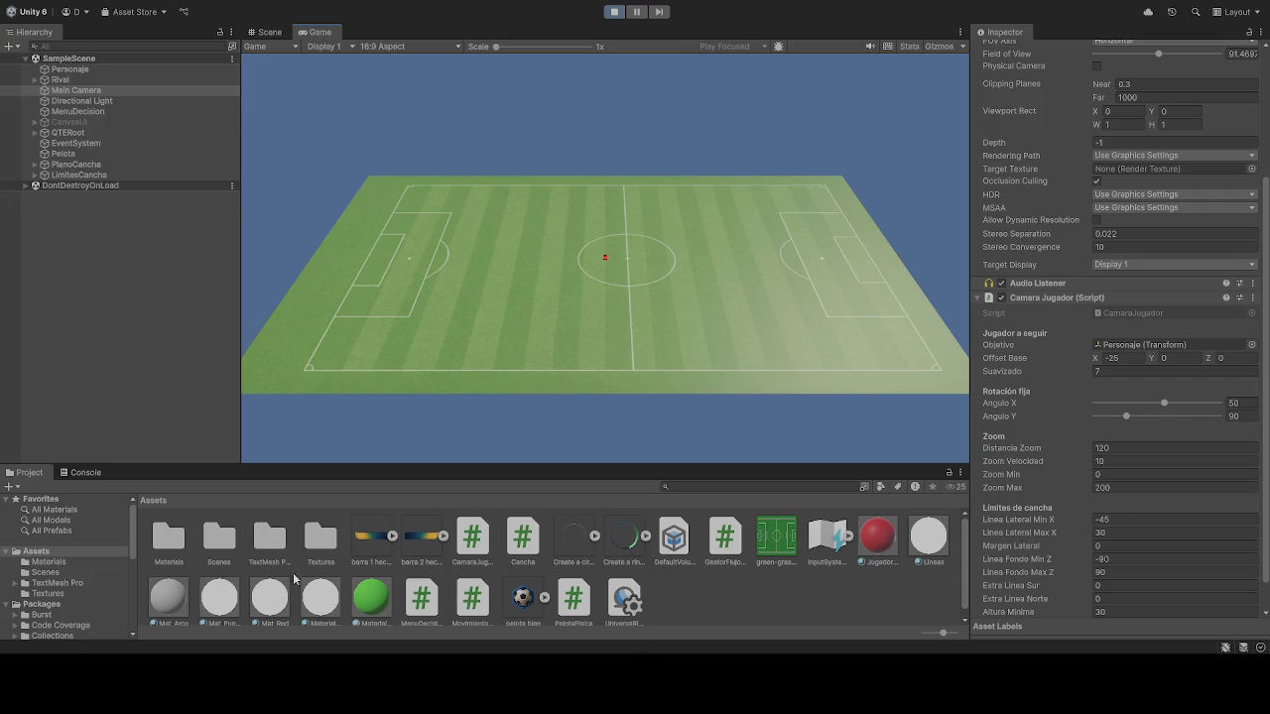
Step: Open the Textures folder and select the Mat_Cancha field material
{"action": "double_click", "coordinate": [320, 536]}
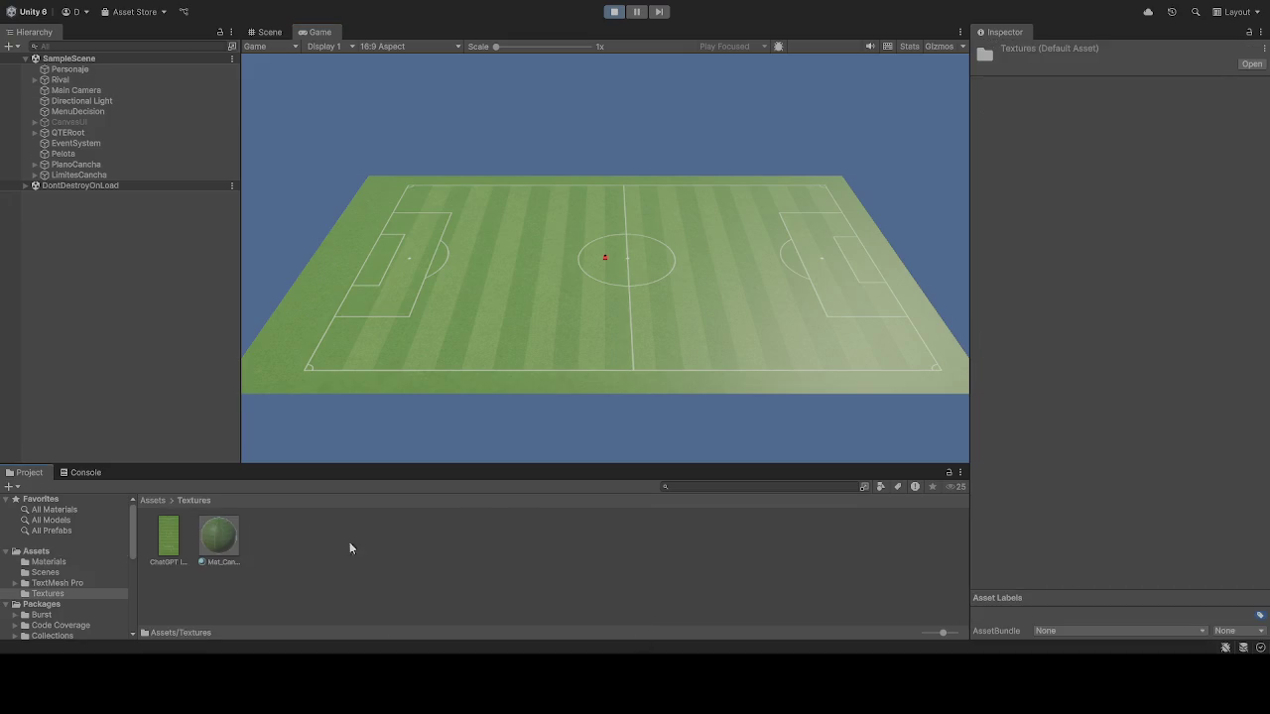
{"action": "left_click", "coordinate": [460, 557]}
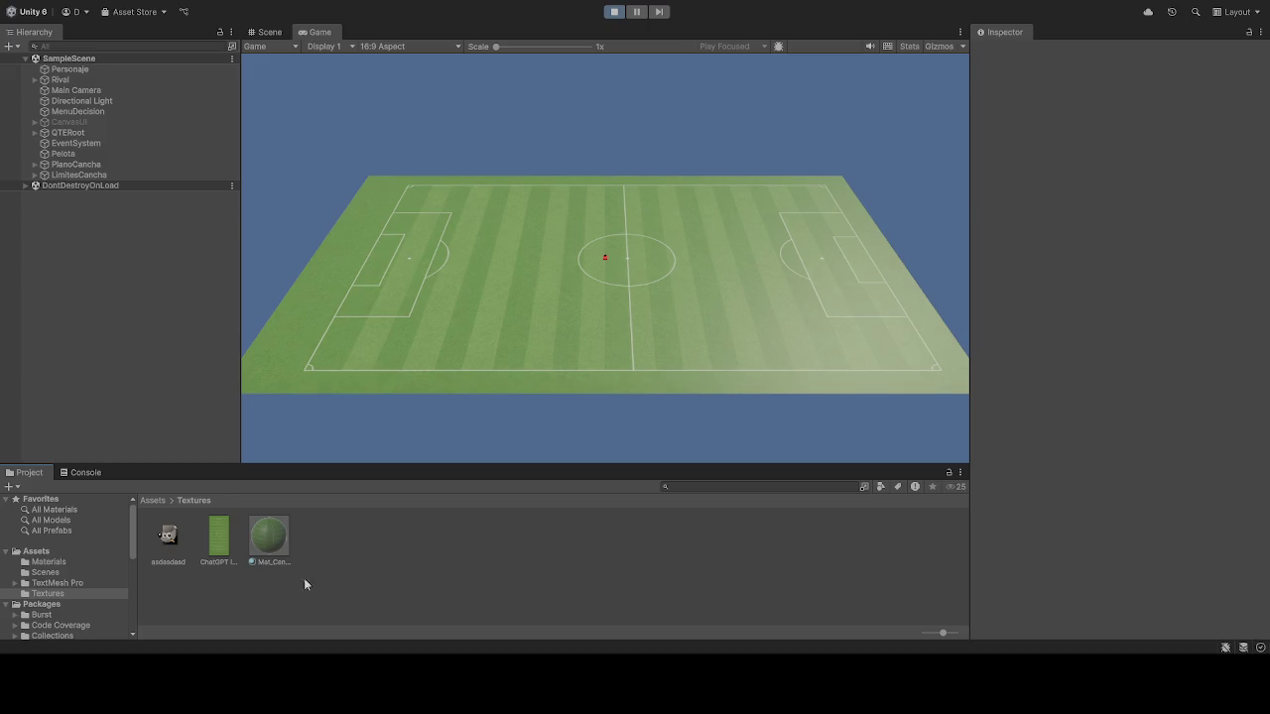
{"action": "left_click", "coordinate": [256, 543]}
Step: Drag the asdasdasd texture onto Mat_Cancha's Albedo slot, then inspect the asdasdasd texture
{"action": "mouse_move", "coordinate": [173, 542]}
{"action": "left_mouse_down"}
{"action": "mouse_move", "coordinate": [870, 246]}
{"action": "mouse_move", "coordinate": [1000, 111]}
{"action": "left_mouse_up"}
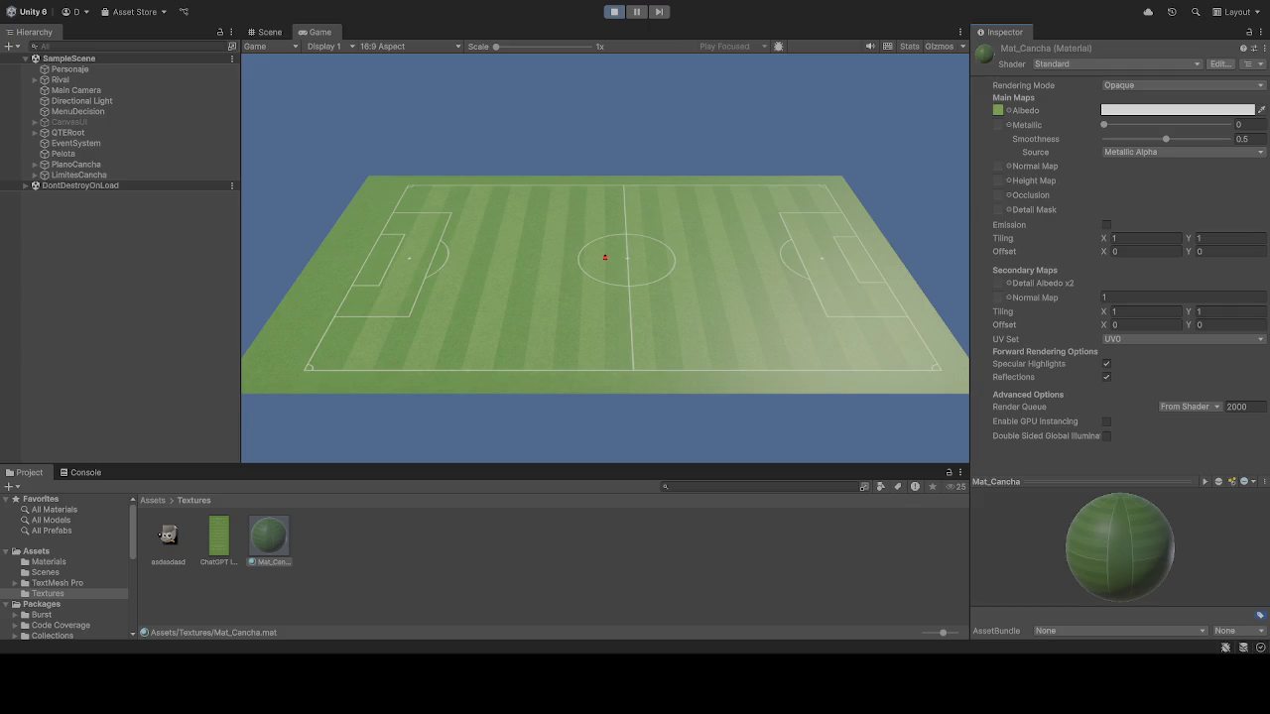
{"action": "left_click", "coordinate": [220, 536]}
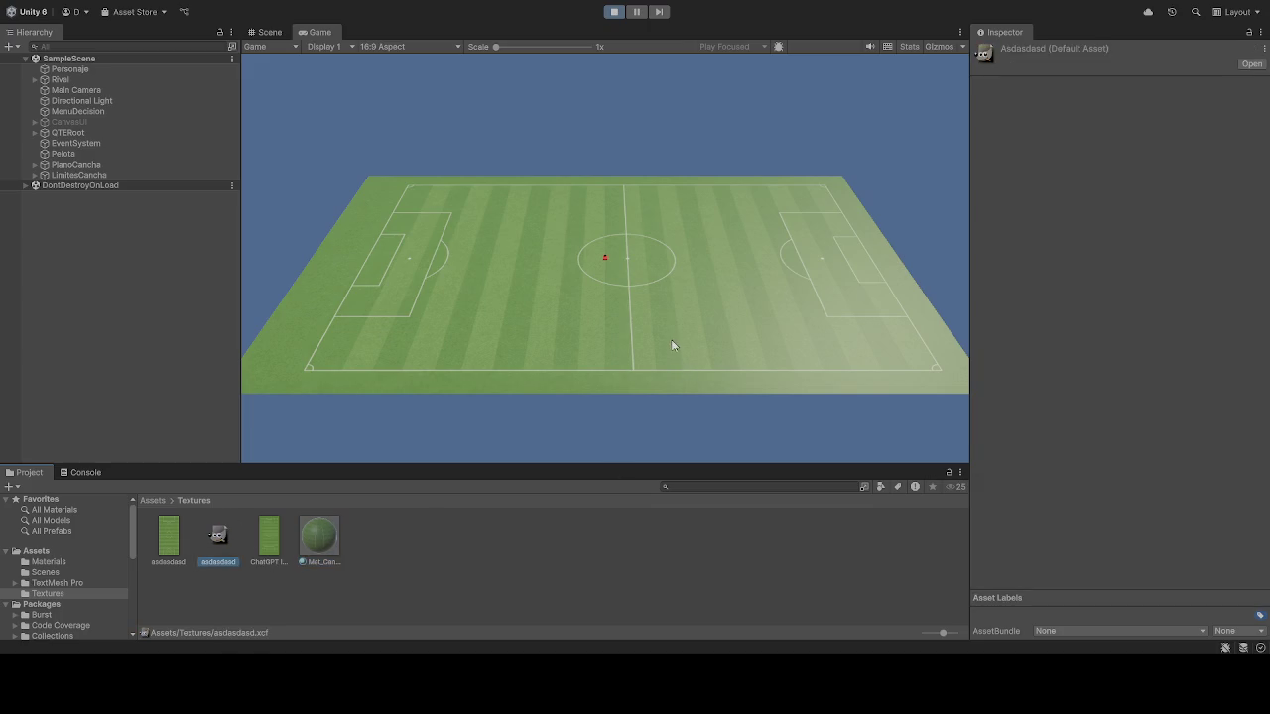
Step: Stop the game, put asdasdasd into Mat_Cancha's Albedo, restart play and select Main Camera
{"action": "left_click", "coordinate": [613, 13]}
{"action": "left_click", "coordinate": [270, 531]}
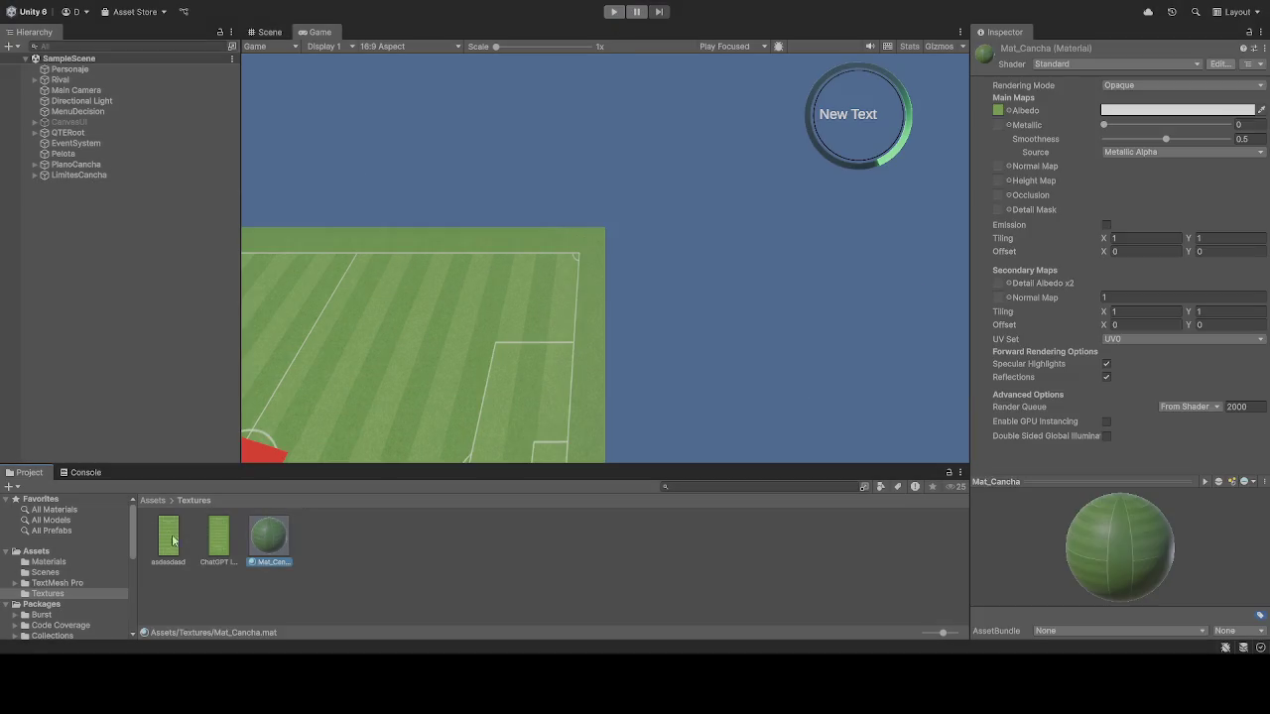
{"action": "left_click", "coordinate": [171, 540]}
{"action": "left_click", "coordinate": [270, 541]}
{"action": "mouse_move", "coordinate": [167, 541]}
{"action": "left_mouse_down"}
{"action": "mouse_move", "coordinate": [711, 444]}
{"action": "mouse_move", "coordinate": [1010, 140]}
{"action": "mouse_move", "coordinate": [997, 111]}
{"action": "left_mouse_up"}
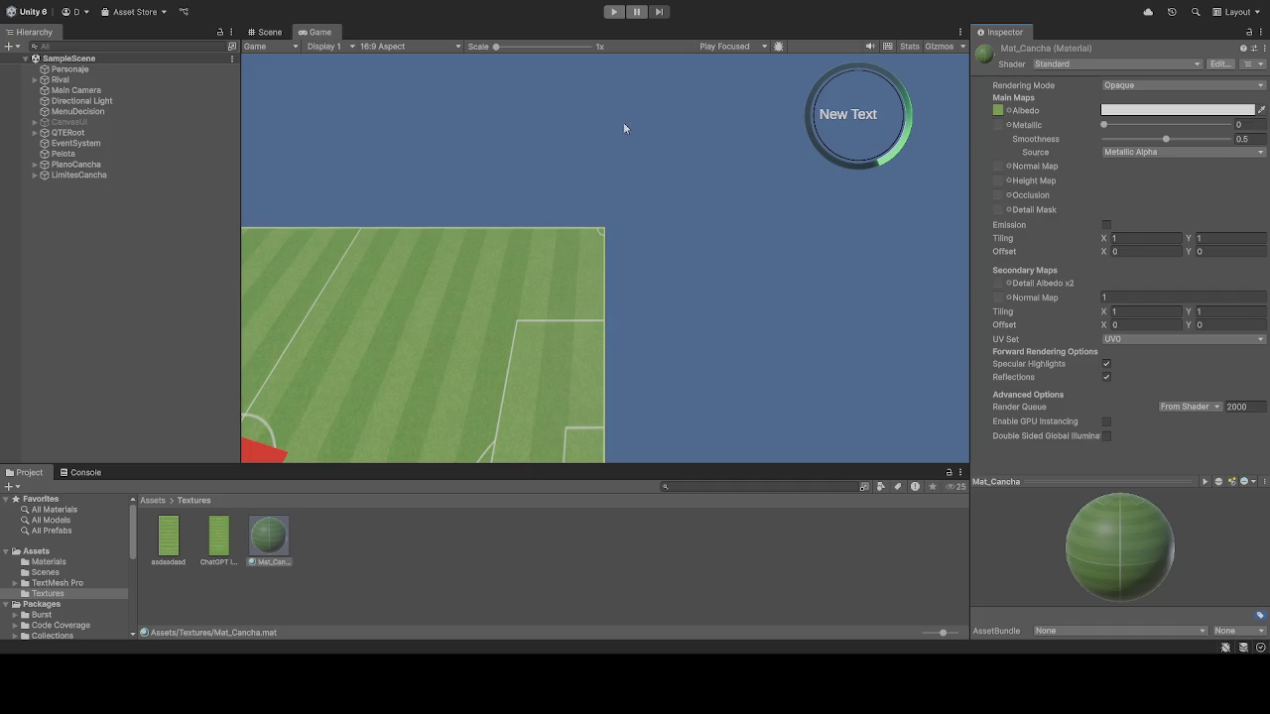
{"action": "left_click", "coordinate": [613, 11]}
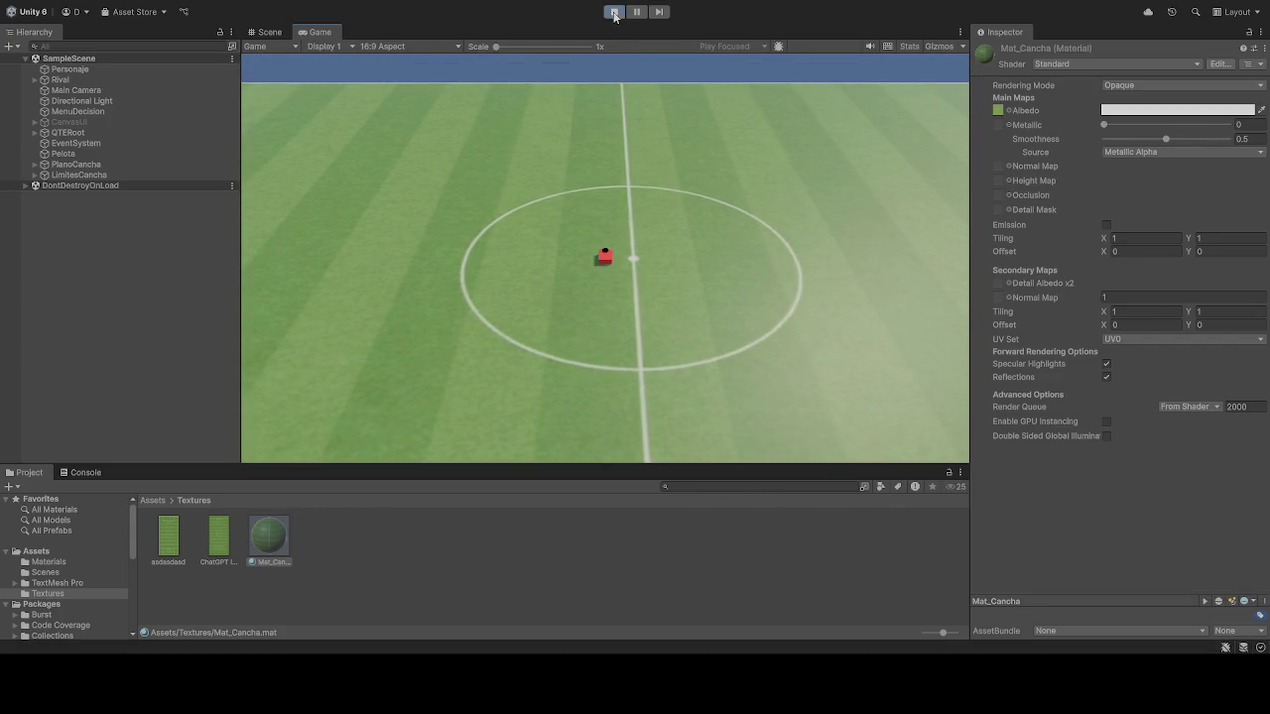
{"action": "left_click", "coordinate": [83, 89]}
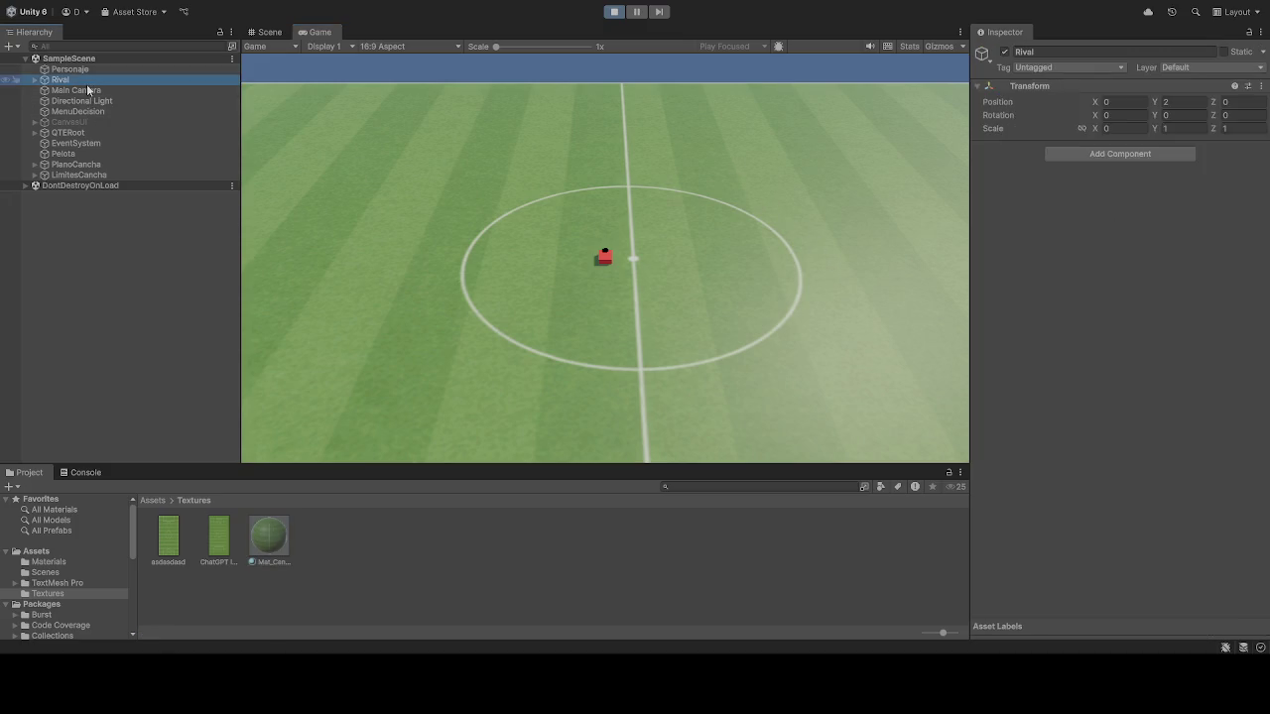
Step: Set the follow camera's maximum zoom to 200 and zoom out until the whole pitch shows
{"action": "scroll", "coordinate": [1057, 541], "scroll_direction": "down", "scroll_amount": 5}
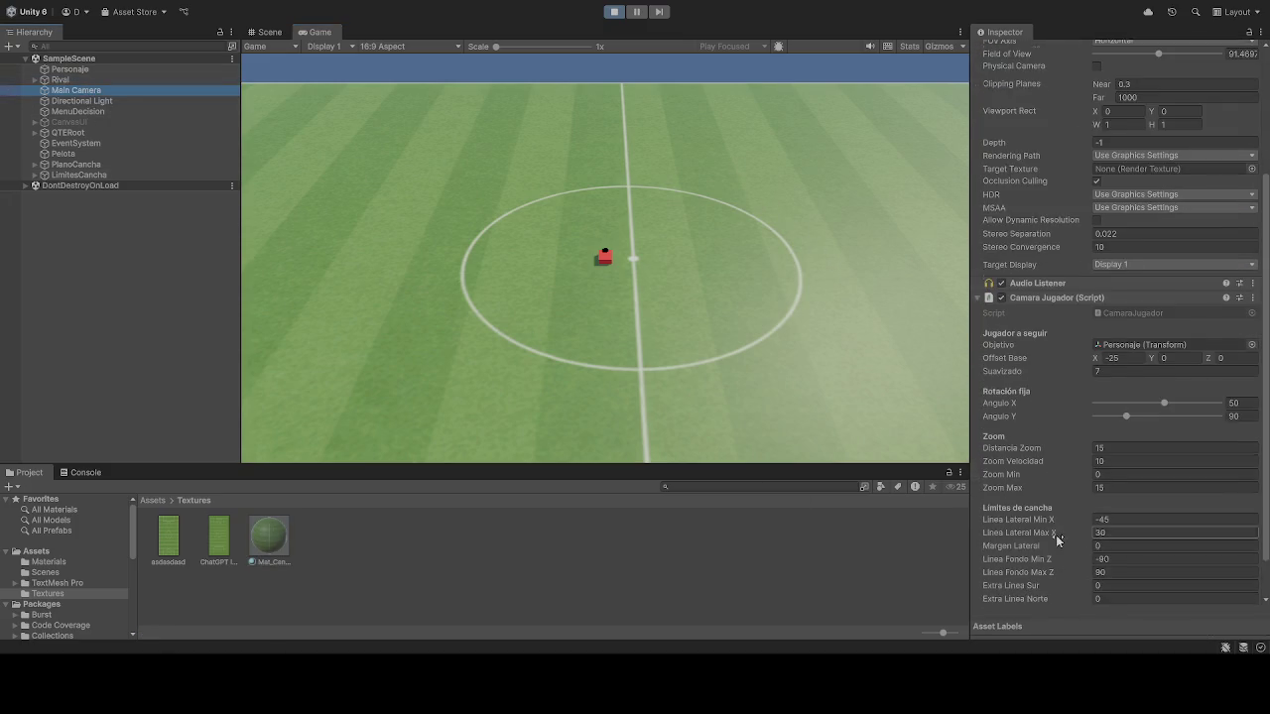
{"action": "left_click", "coordinate": [1106, 439]}
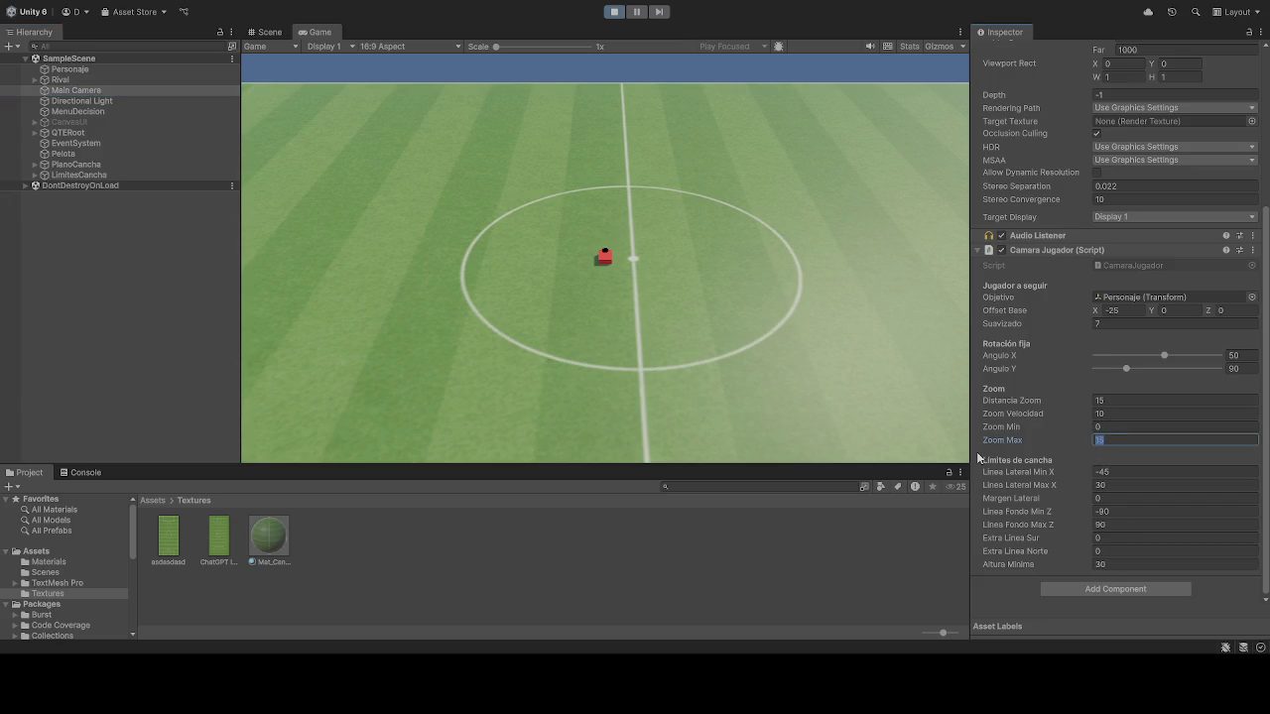
{"action": "type", "text": "200"}
{"action": "key", "text": "Return"}
{"action": "scroll", "coordinate": [735, 318], "scroll_direction": "down", "scroll_amount": 3}
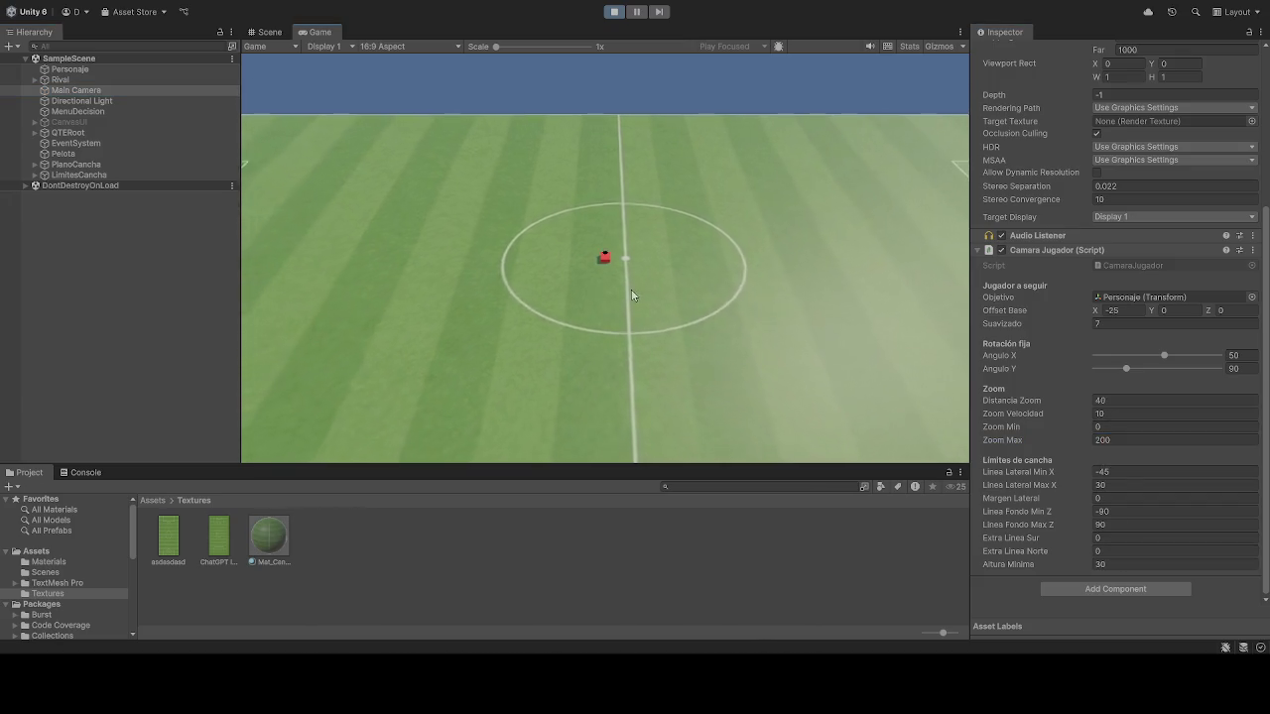
{"action": "scroll", "coordinate": [633, 293], "scroll_direction": "down", "scroll_amount": 3}
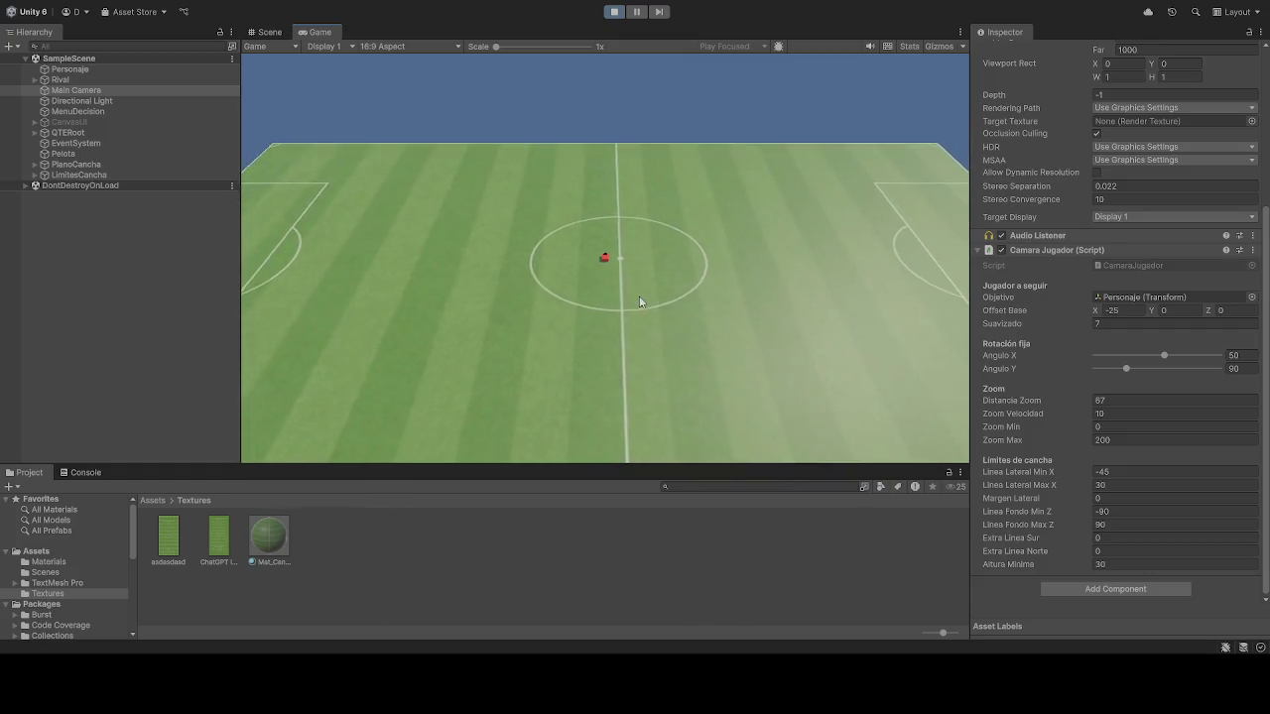
{"action": "scroll", "coordinate": [635, 307], "scroll_direction": "down", "scroll_amount": 3}
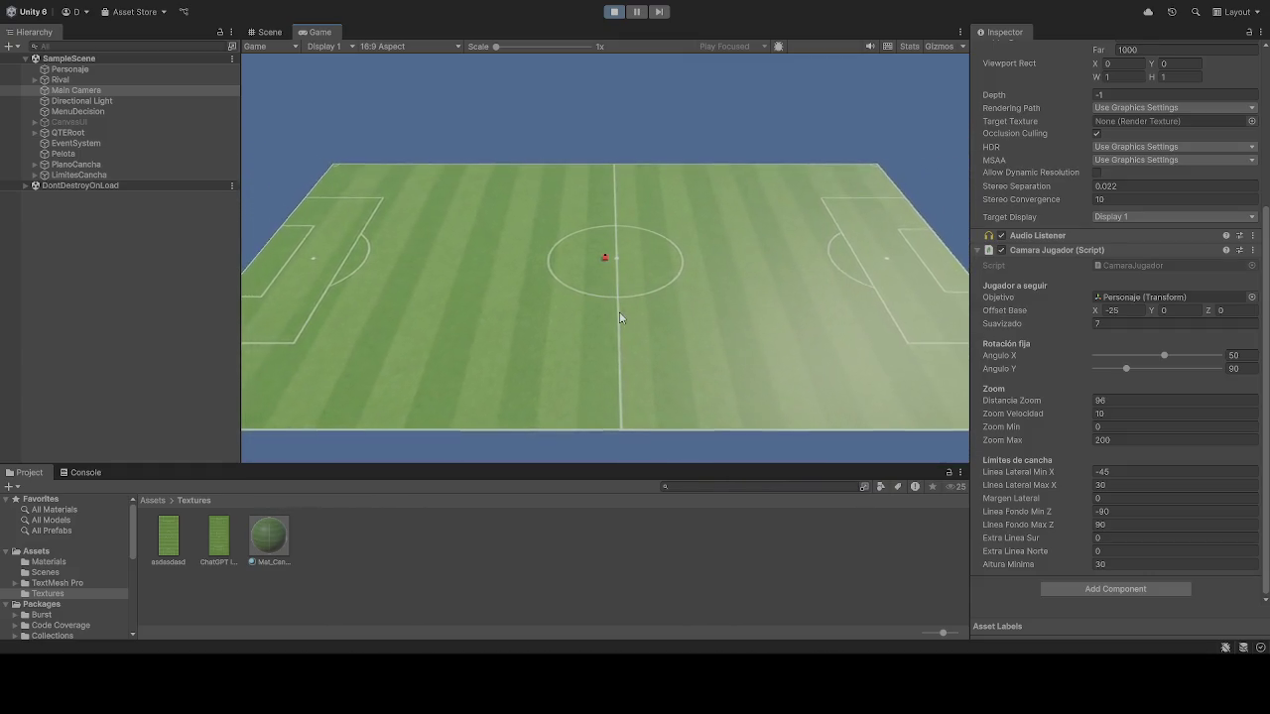
{"action": "scroll", "coordinate": [620, 321], "scroll_direction": "down", "scroll_amount": 2}
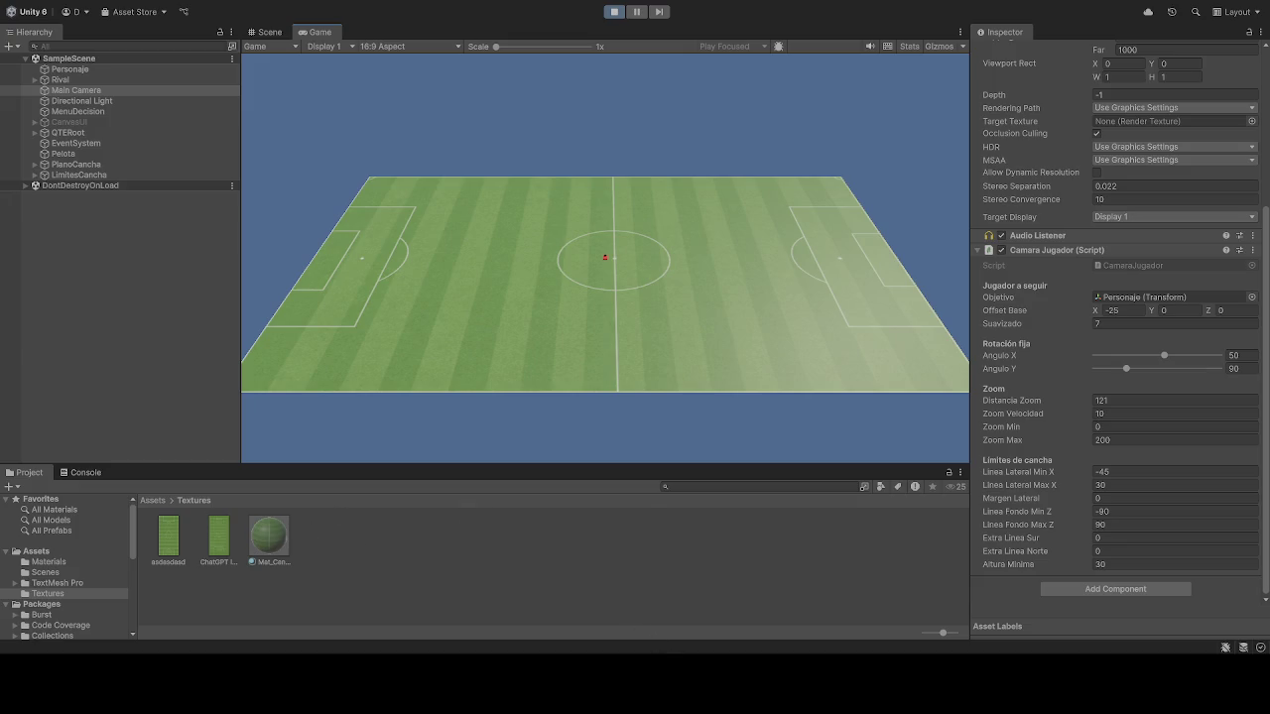
Step: Select the ChatGPT Image grass texture to view its import settings
{"action": "left_click", "coordinate": [211, 591]}
Step: Delete the ChatGPT and asdasdad grass textures, then select the Mat_Cancha material
{"action": "left_click", "coordinate": [208, 536]}
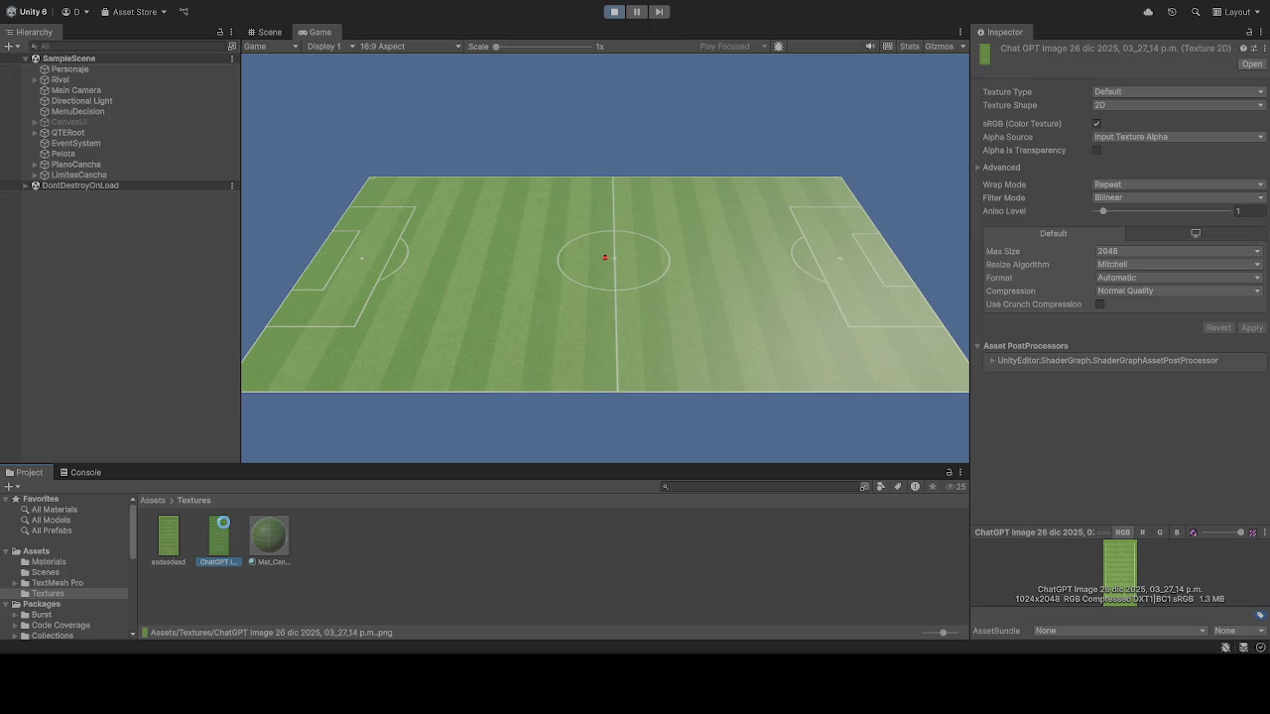
{"action": "key", "text": "Delete"}
{"action": "left_click", "coordinate": [149, 523]}
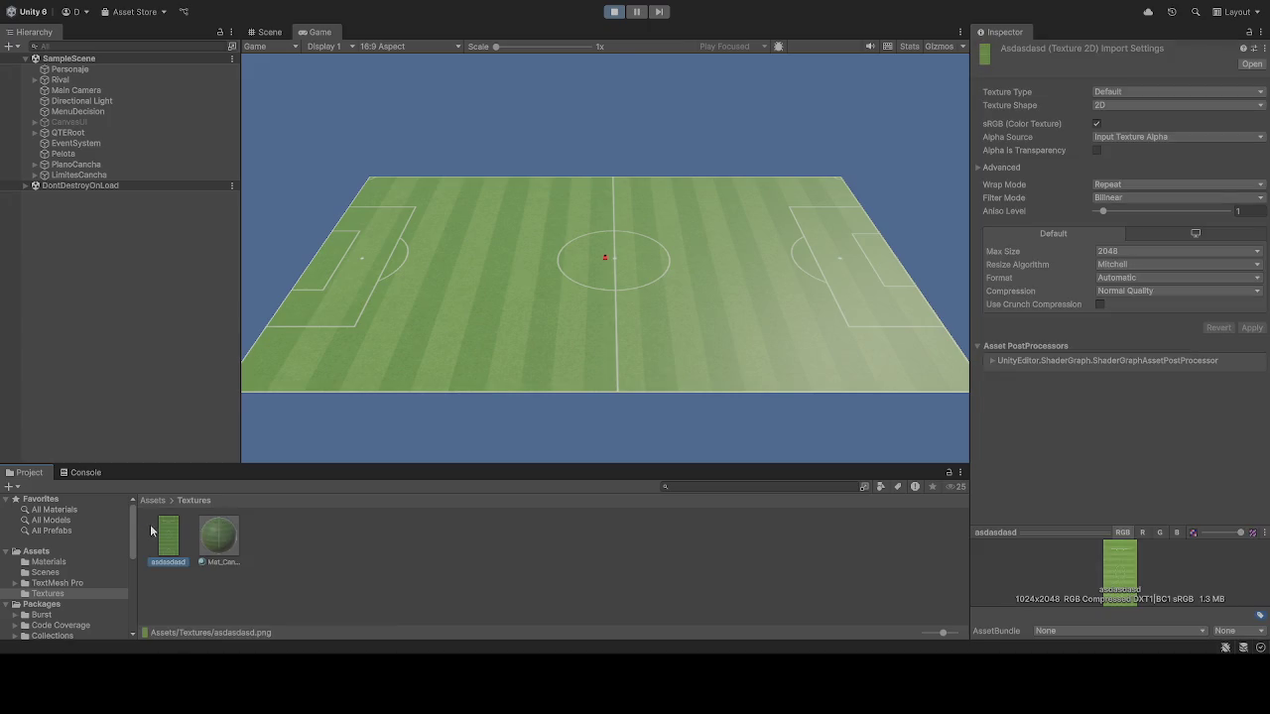
{"action": "key", "text": "Delete"}
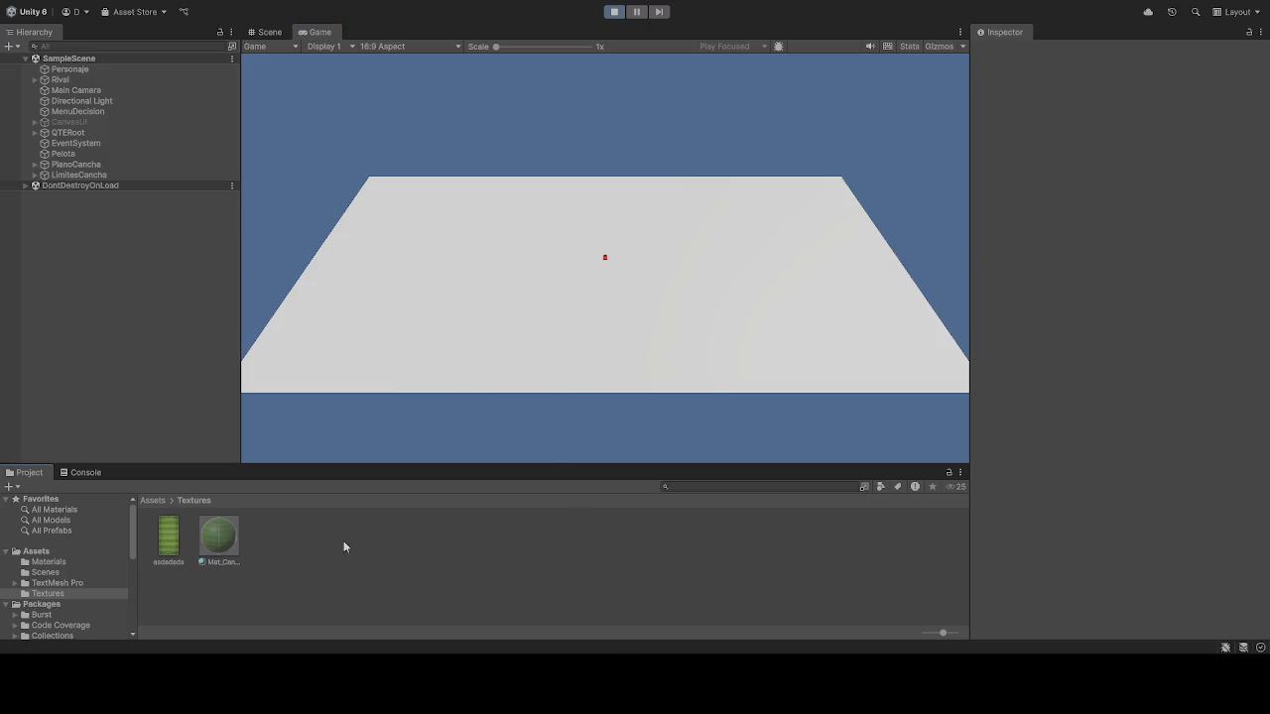
{"action": "left_click", "coordinate": [221, 551]}
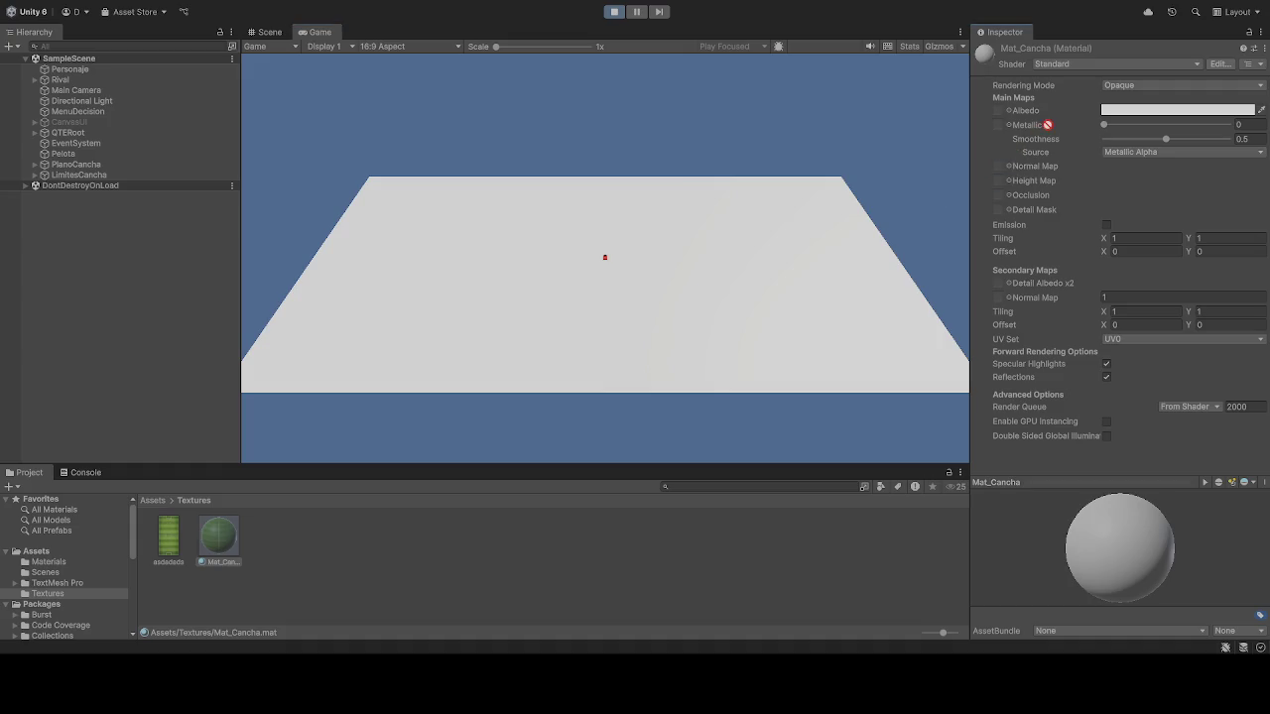
Step: Stop play, assign the grass texture as Mat_Cancha's albedo, and test-run the game
{"action": "left_click", "coordinate": [614, 12]}
{"action": "mouse_move", "coordinate": [218, 535]}
{"action": "left_mouse_down"}
{"action": "mouse_move", "coordinate": [830, 327]}
{"action": "mouse_move", "coordinate": [990, 199]}
{"action": "mouse_move", "coordinate": [1000, 111]}
{"action": "left_mouse_up"}
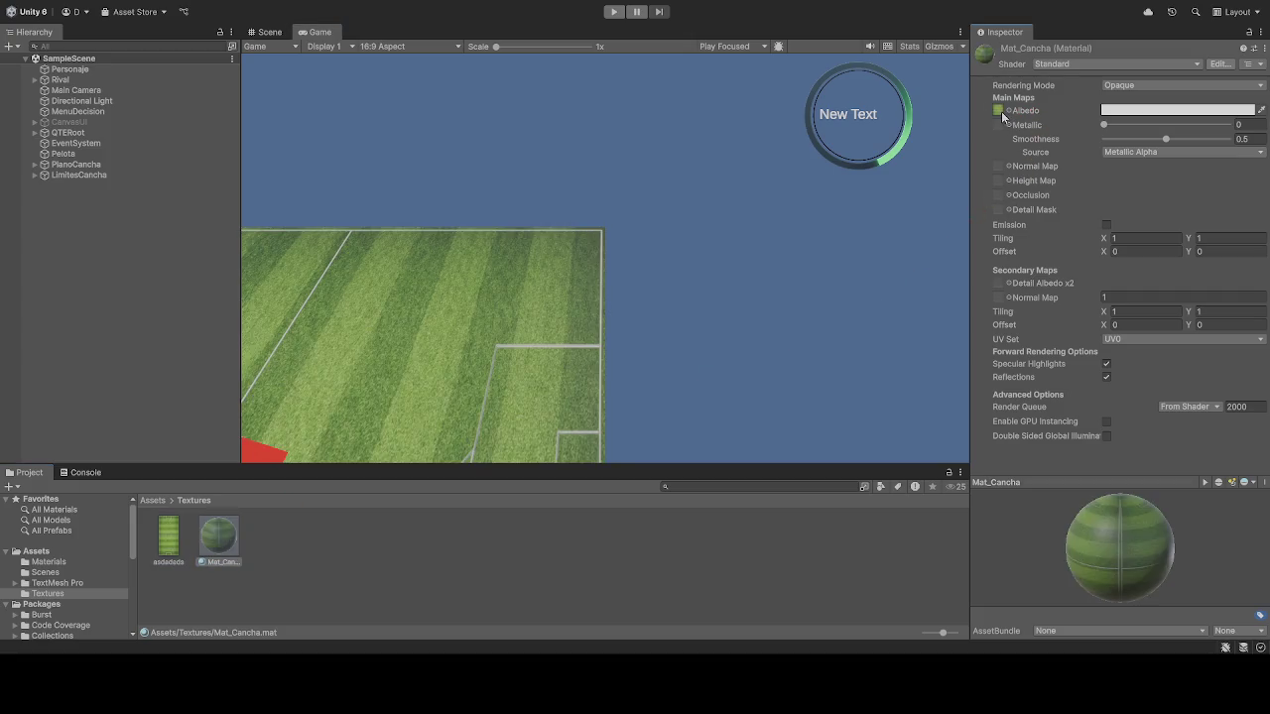
{"action": "left_click", "coordinate": [614, 11]}
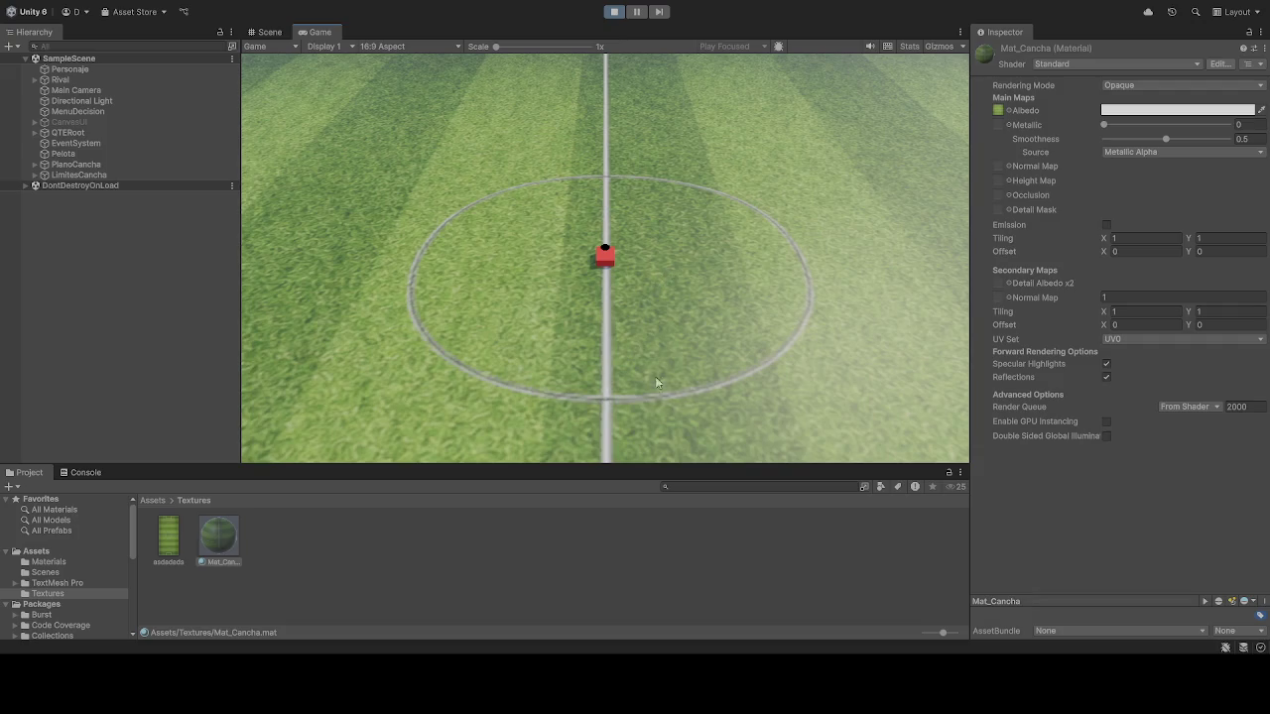
{"action": "left_click", "coordinate": [613, 12]}
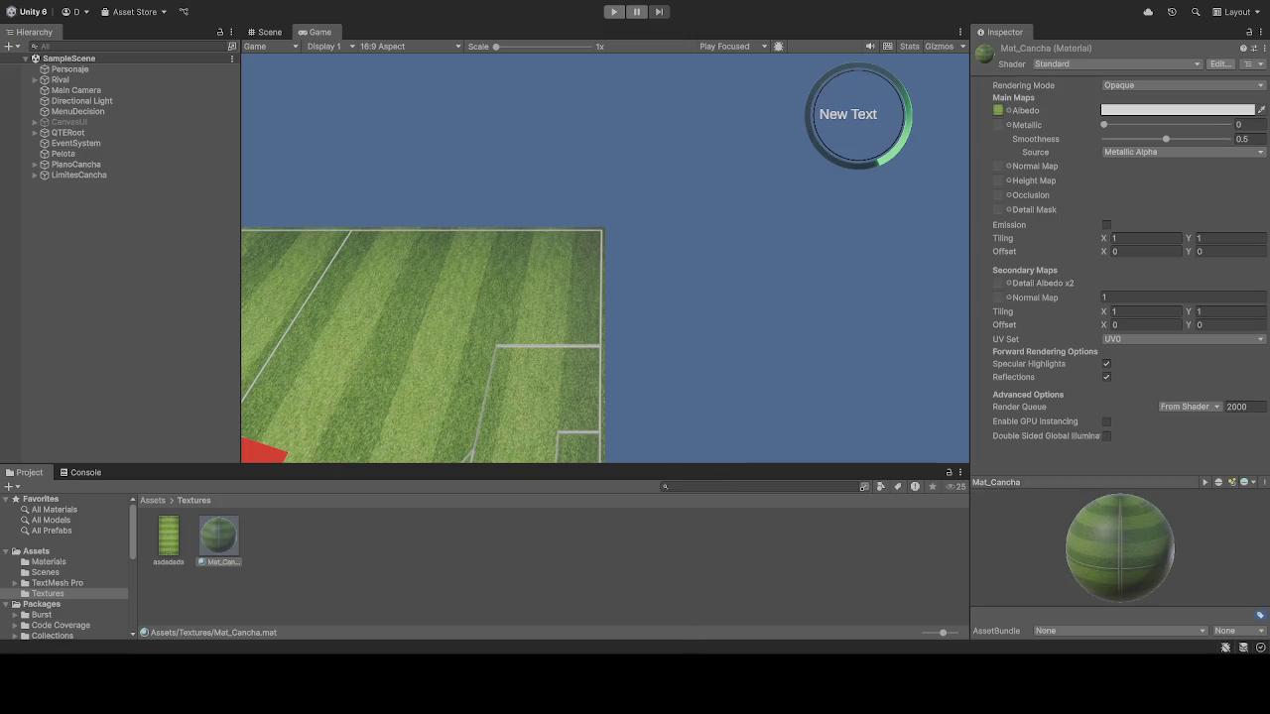